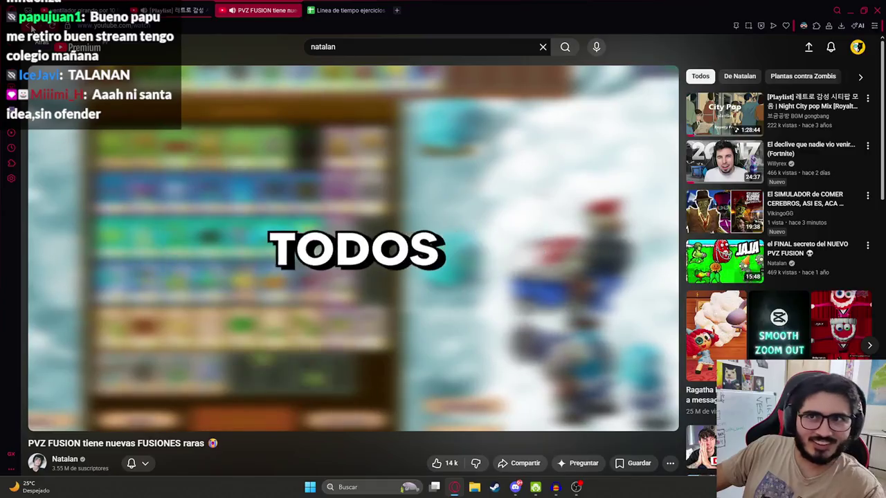
key(alt+Left)
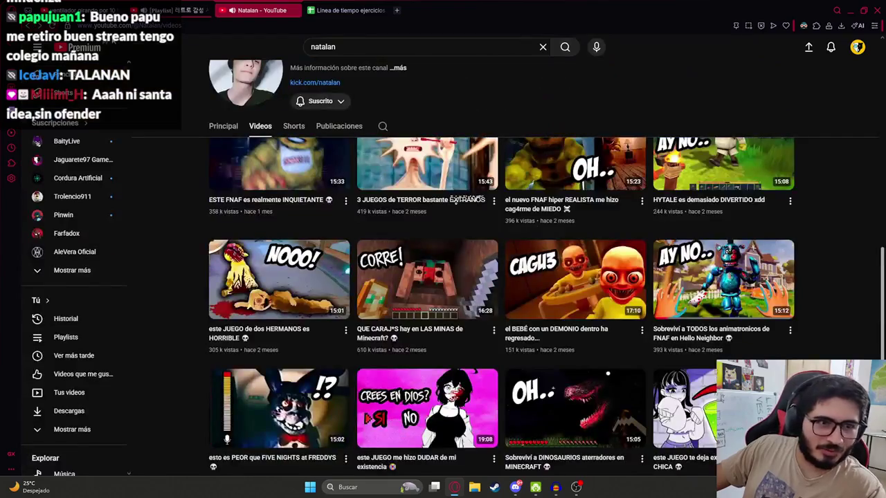
scroll(410, 234, up, 10)
scroll(410, 234, up, 1)
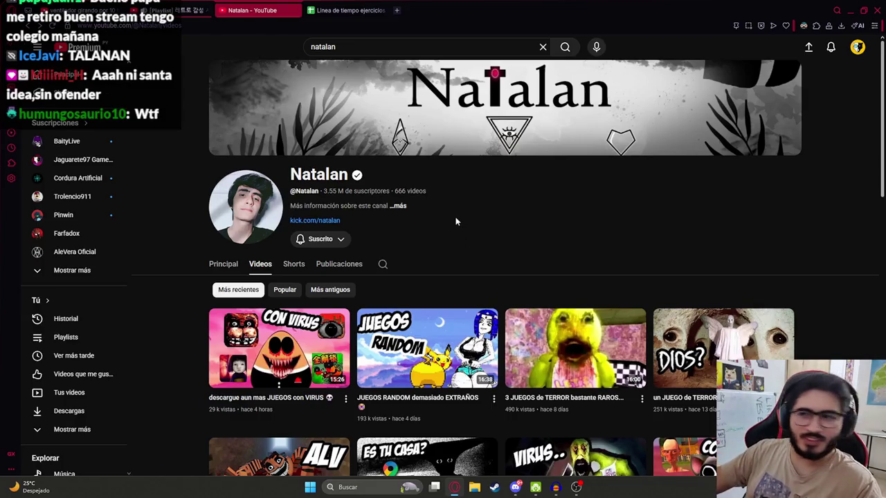
scroll(517, 165, down, 5)
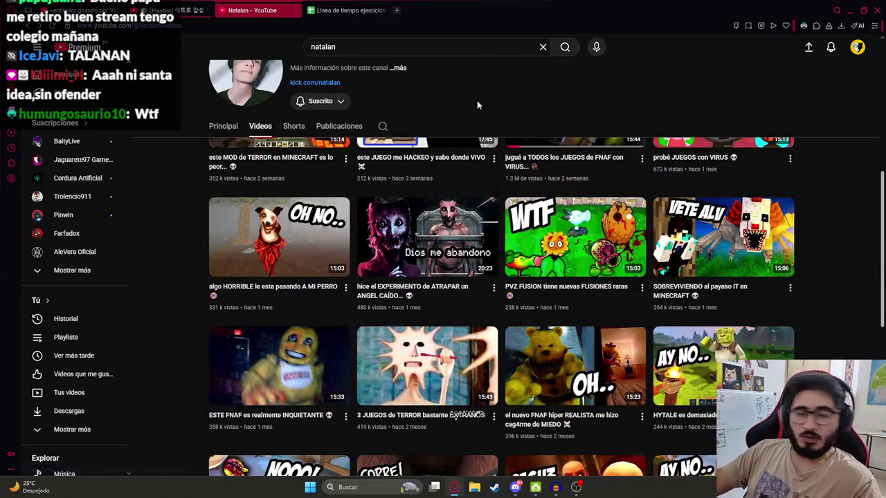
scroll(579, 260, up, 5)
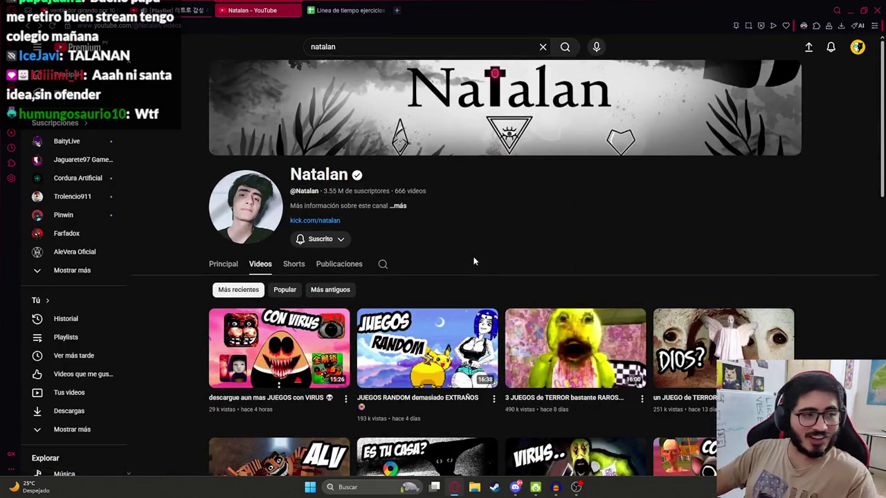
double_click(398, 190)
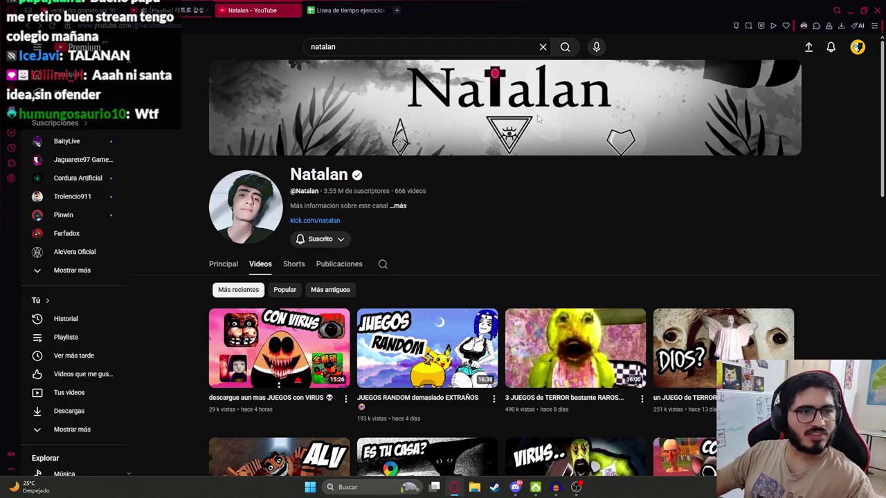
scroll(534, 231, down, 10)
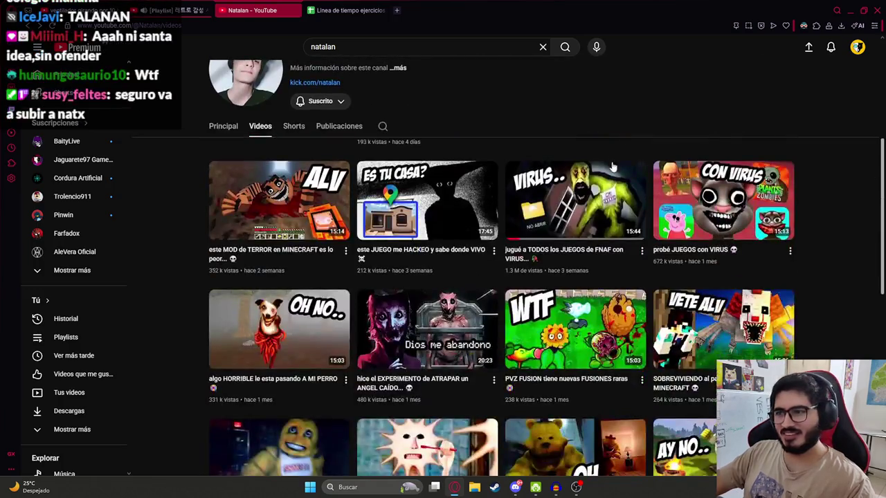
scroll(534, 231, down, 5)
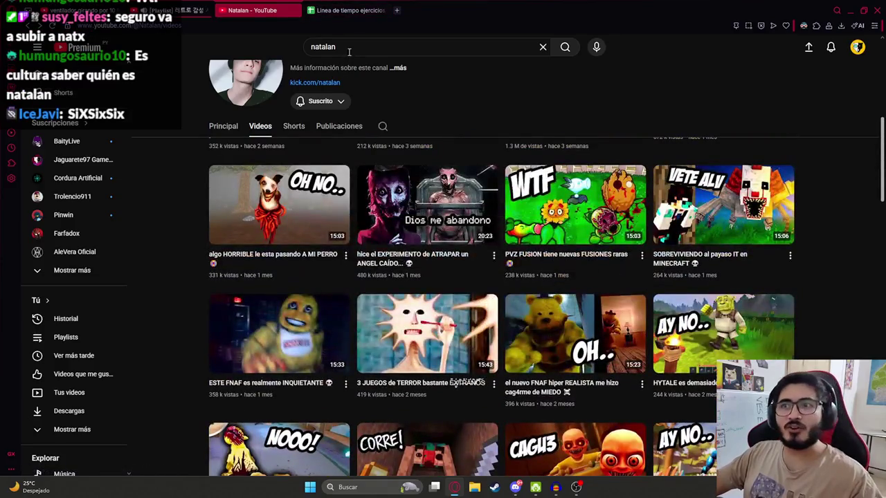
click(298, 44)
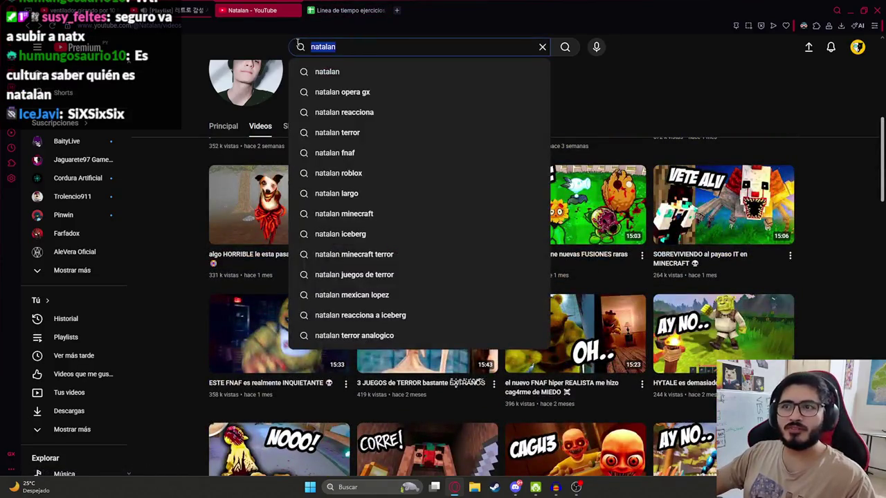
Step: Search 'natlargo', browse the NatLargo channel's uploaded videos, then return to the spinning-fan video tab
text(natlargo)
key(Return)
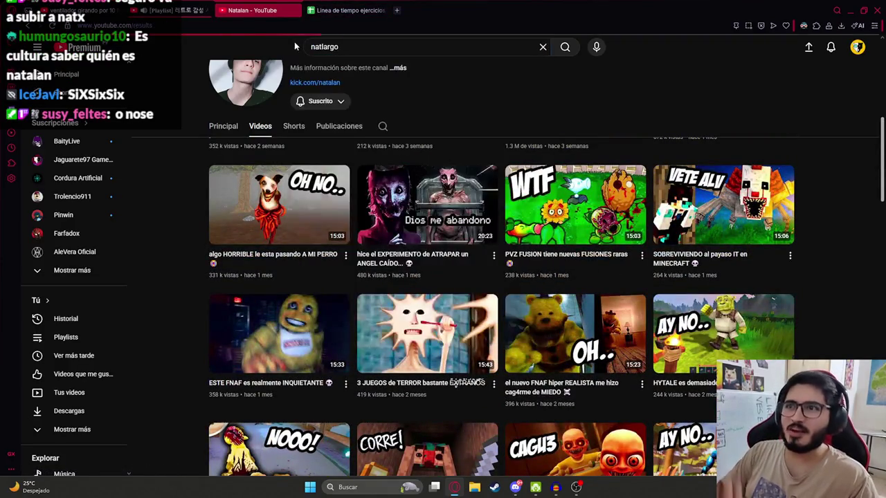
click(340, 119)
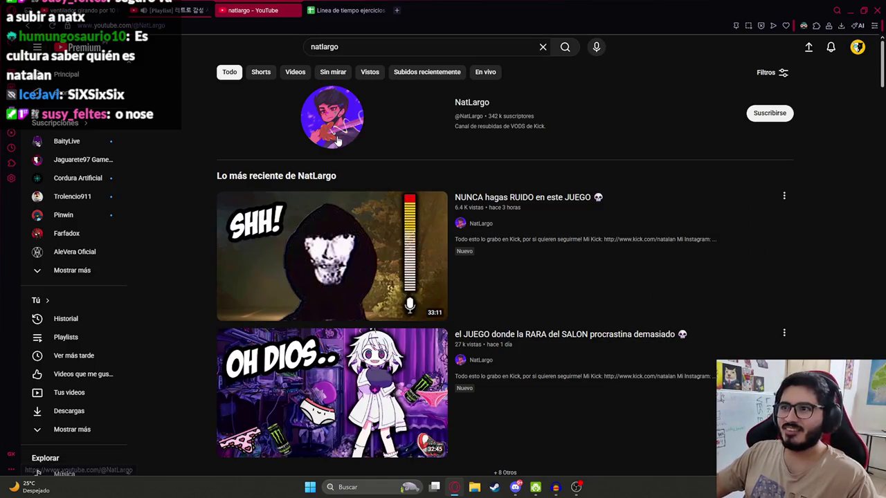
click(262, 173)
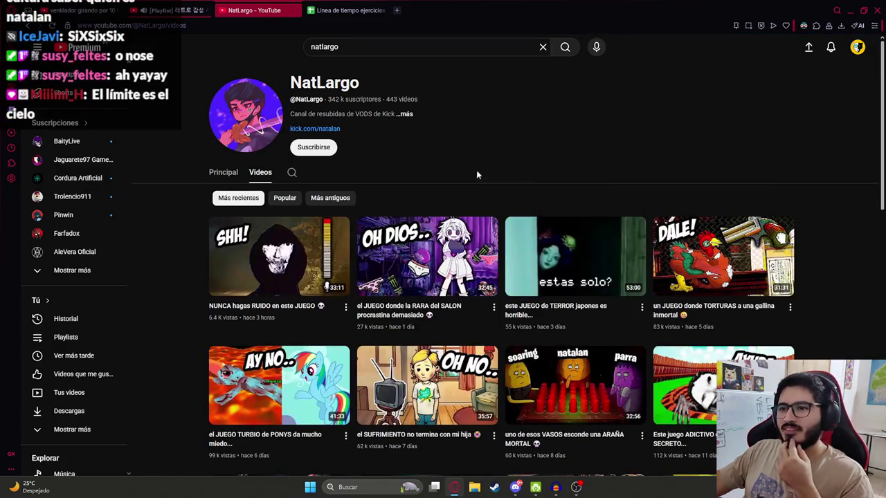
scroll(477, 176, down, 1)
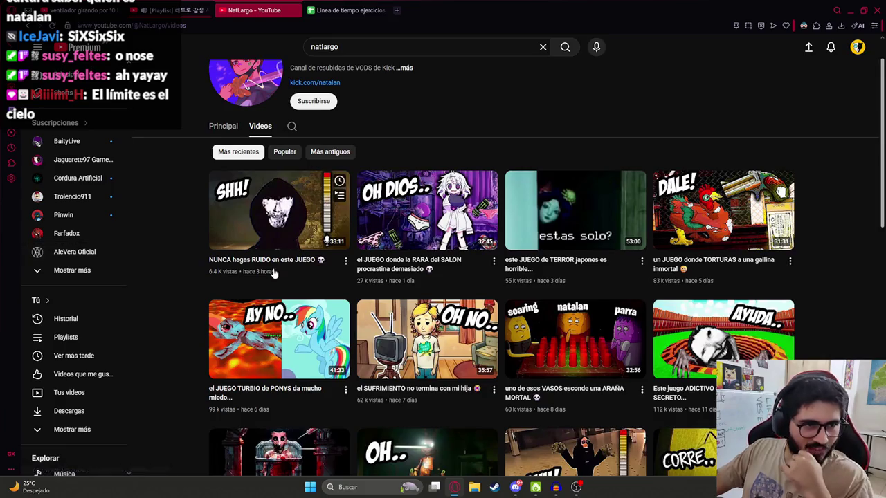
scroll(270, 272, up, 1)
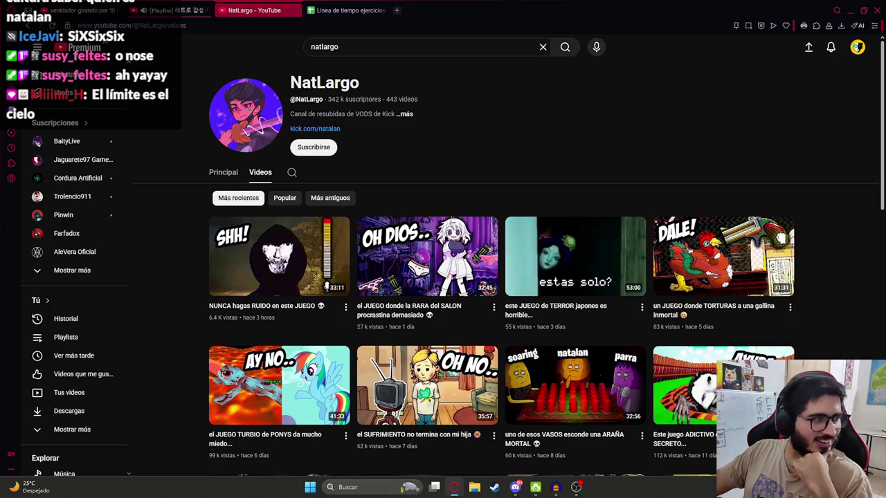
click(83, 9)
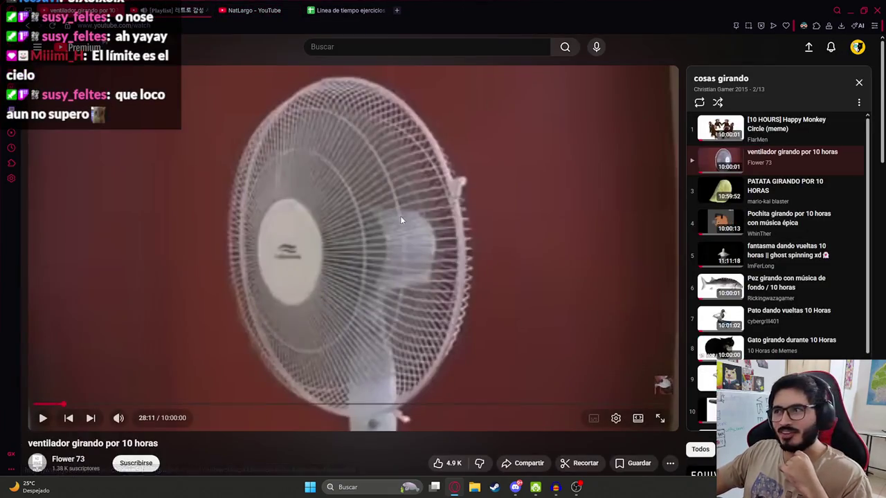
Step: Play the spinning-fan video full screen, pause it at 29:29, and exit full screen
click(109, 334)
click(110, 334)
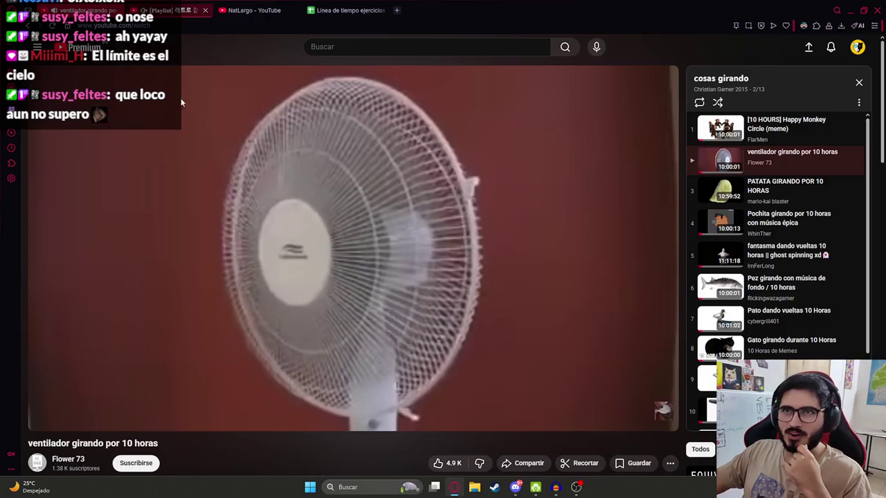
click(231, 261)
double_click(231, 280)
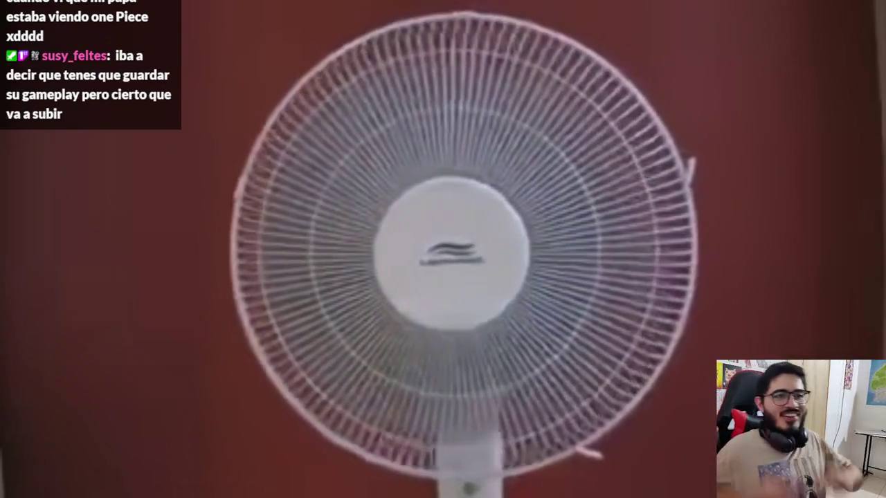
click(213, 283)
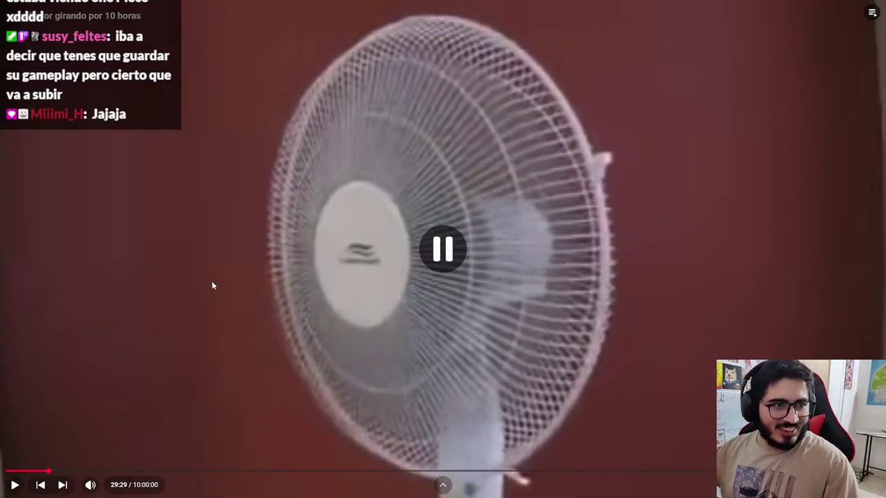
double_click(211, 282)
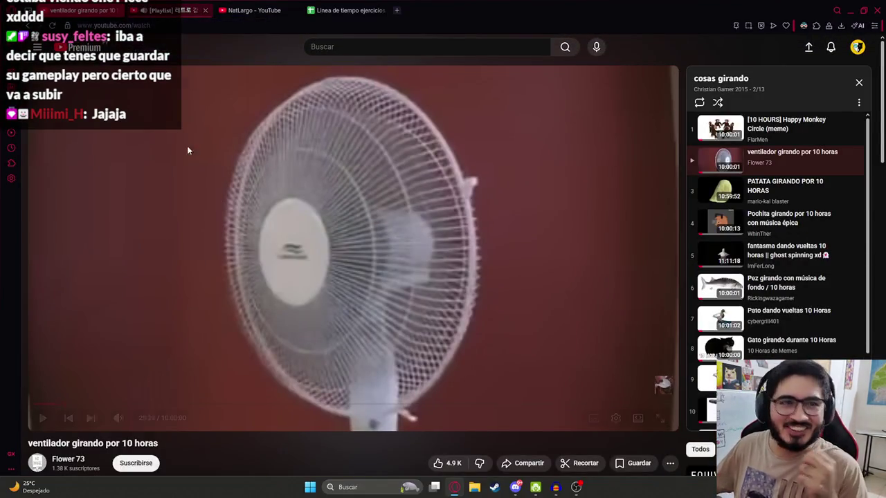
Step: Let playback run to the Yaguarete Labs splash logo, then bring up the workout spreadsheet
mouse_move(266, 239)
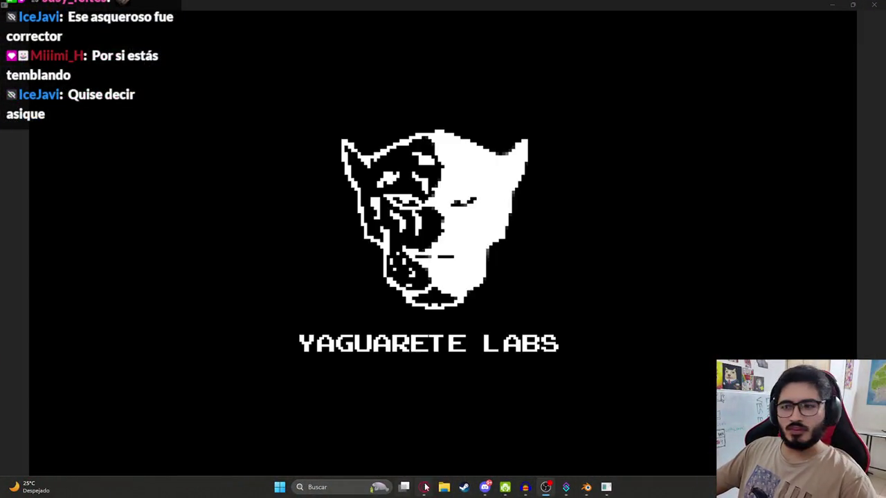
click(427, 487)
Step: Review the Semana 75 weights (BANDA in BY6, 8,5 in BZ11) and close the workout spreadsheet
click(325, 220)
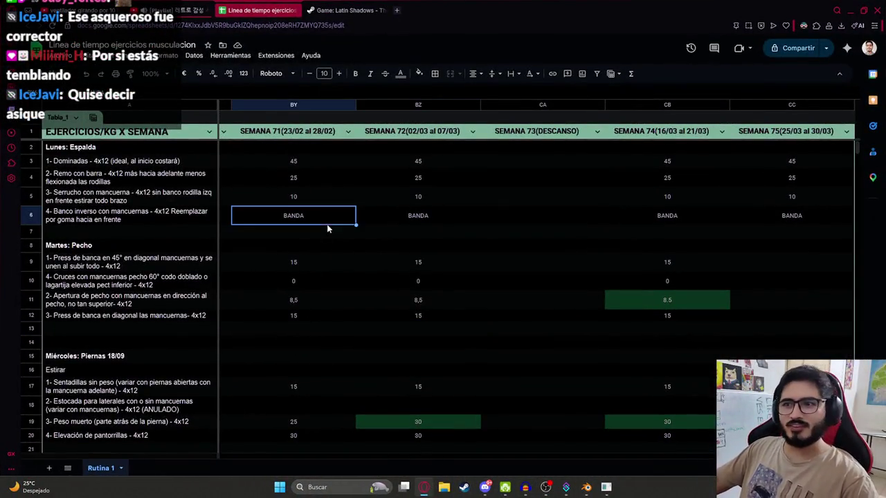
click(418, 300)
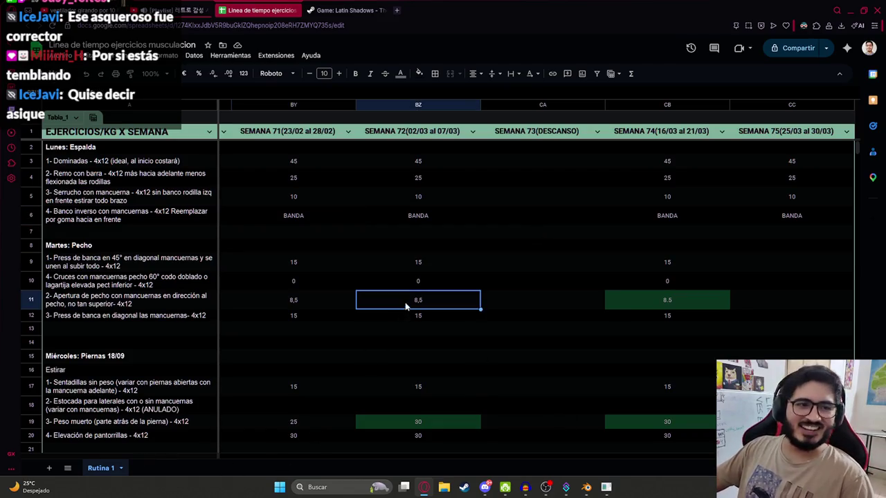
scroll(229, 453, left, 5)
scroll(234, 456, left, 5)
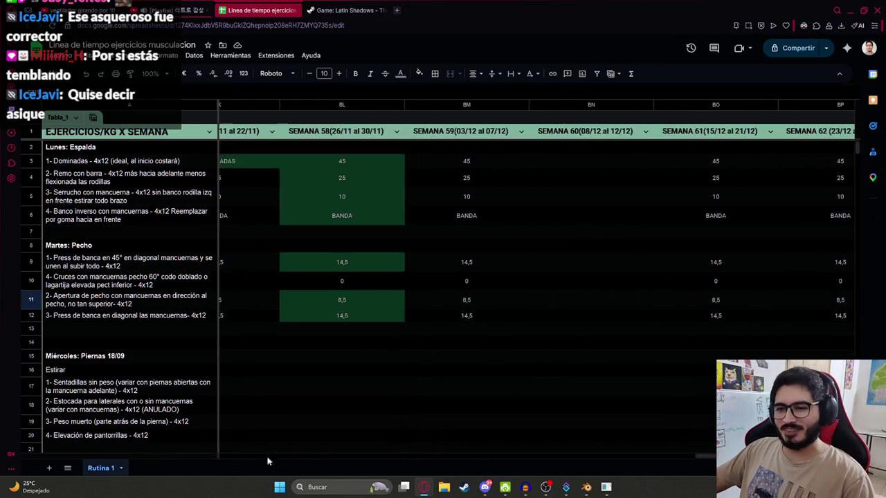
scroll(701, 456, right, 10)
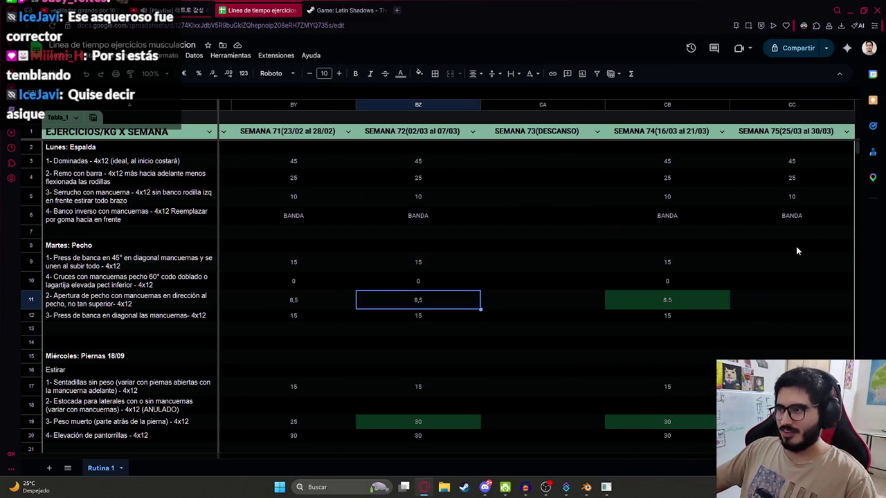
click(770, 263)
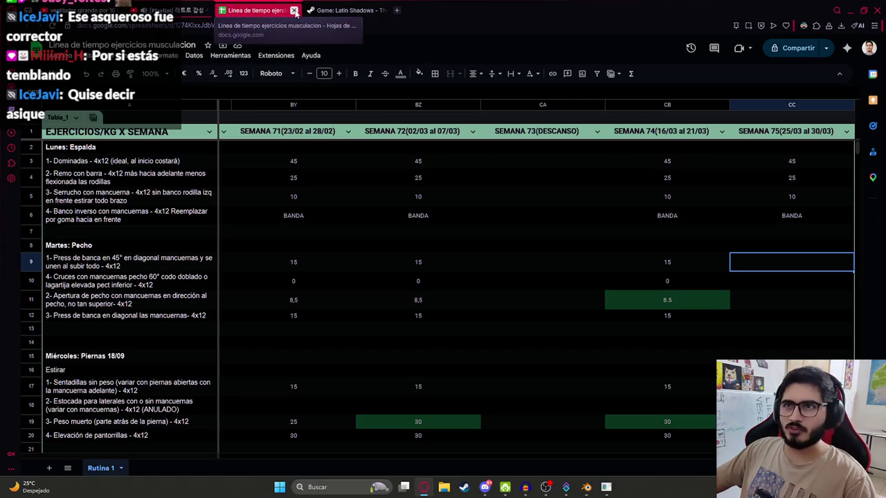
click(300, 10)
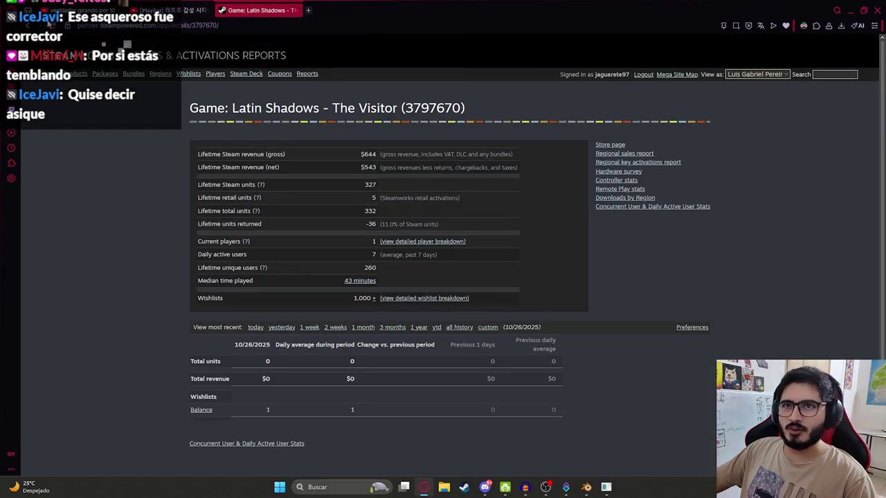
Step: Select Latin Shadows' 327 lifetime Steam units figure, then close the Steamworks stats tab
drag(361, 185, 383, 184)
click(375, 188)
click(405, 193)
double_click(370, 184)
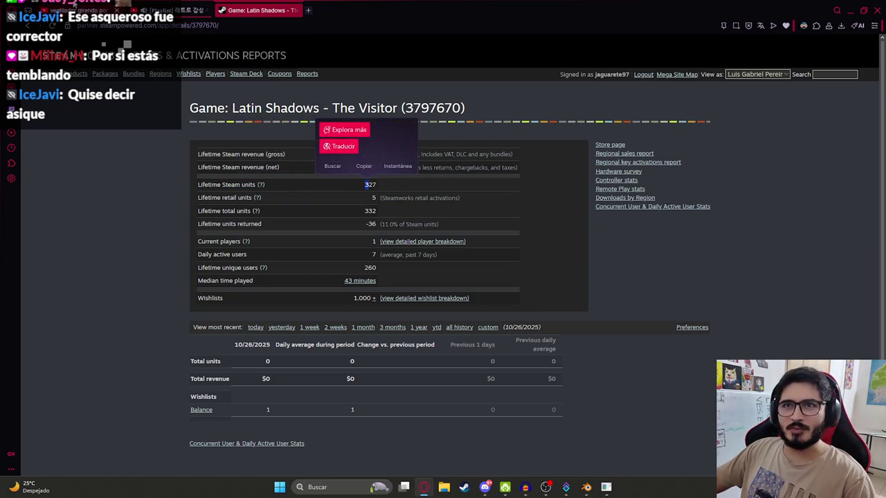
middle_click(225, 11)
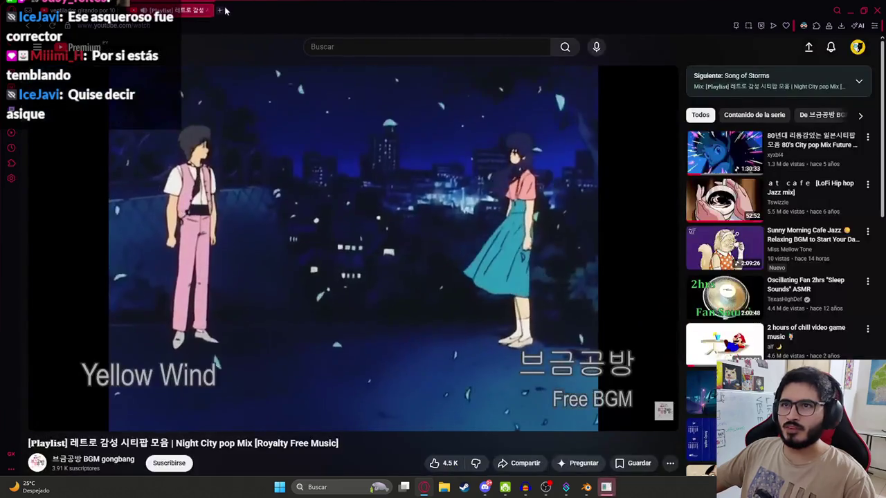
Step: Dismiss Blender's splash screen, then enter 'lat' in Opera to open the Latin Shadows Trello board
click(221, 10)
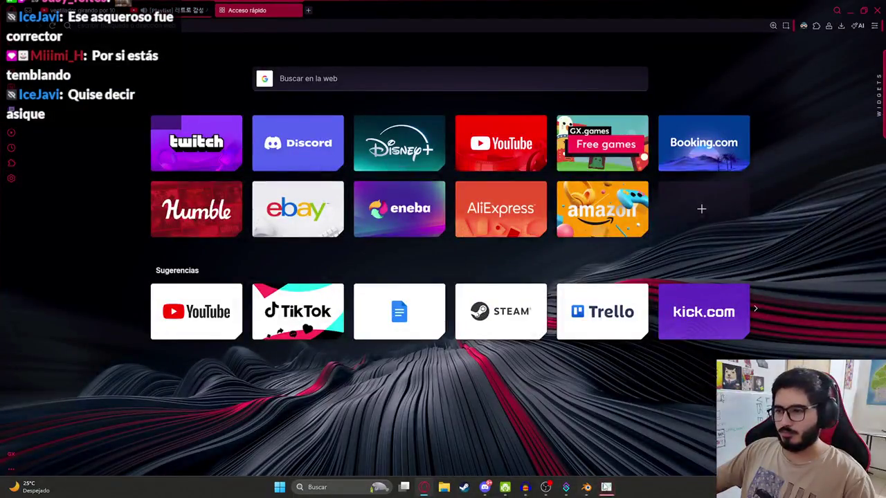
click(586, 486)
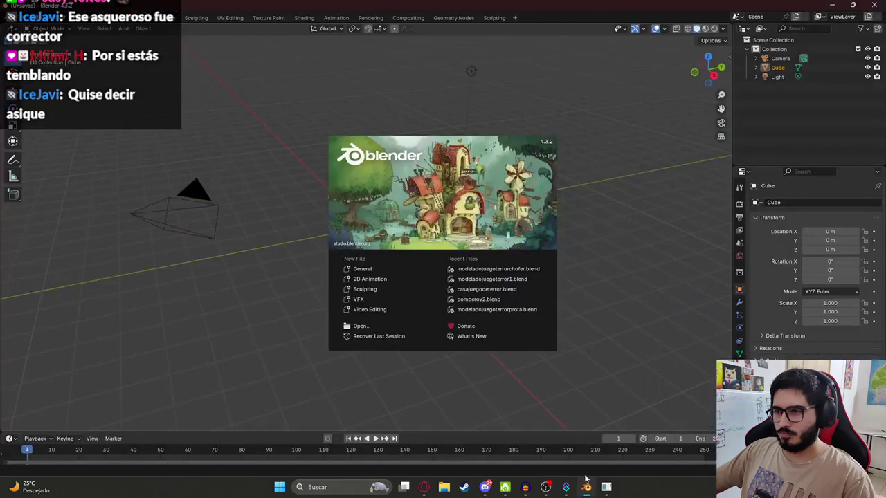
click(485, 387)
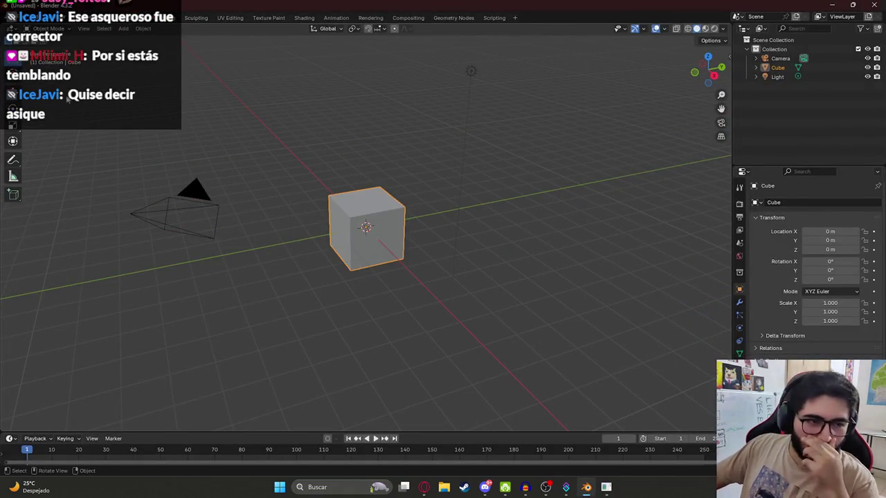
click(424, 486)
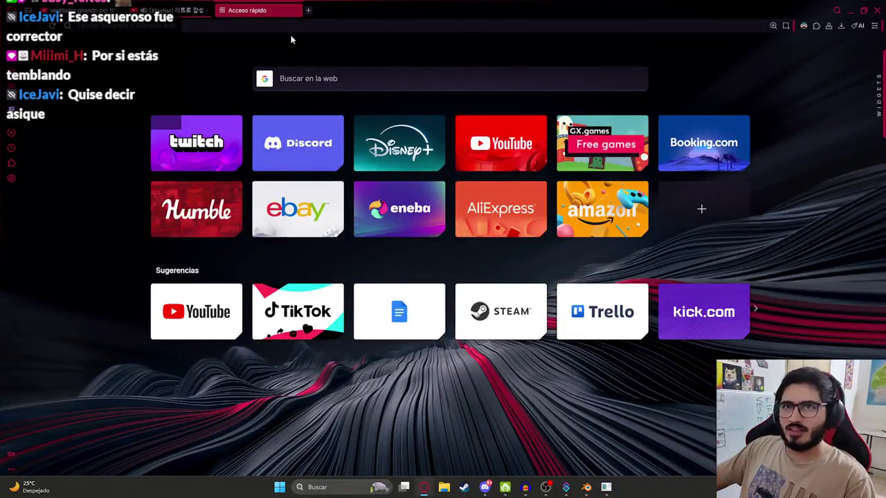
text(lat)
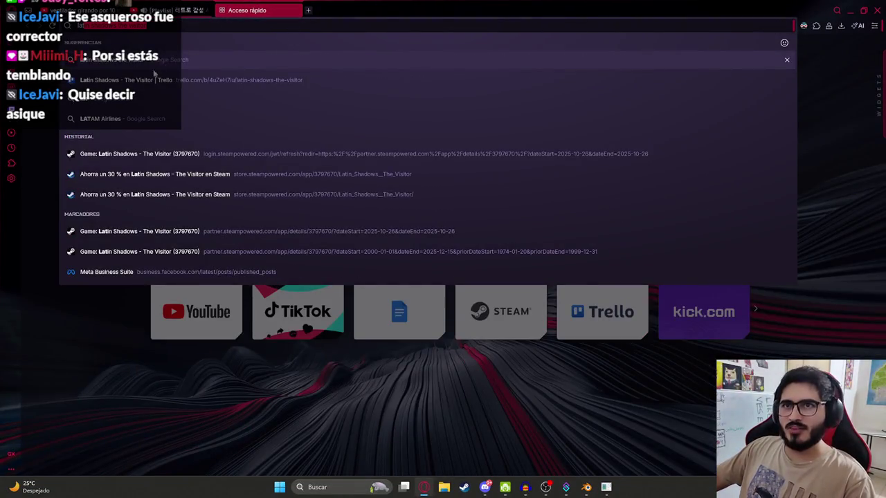
click(159, 80)
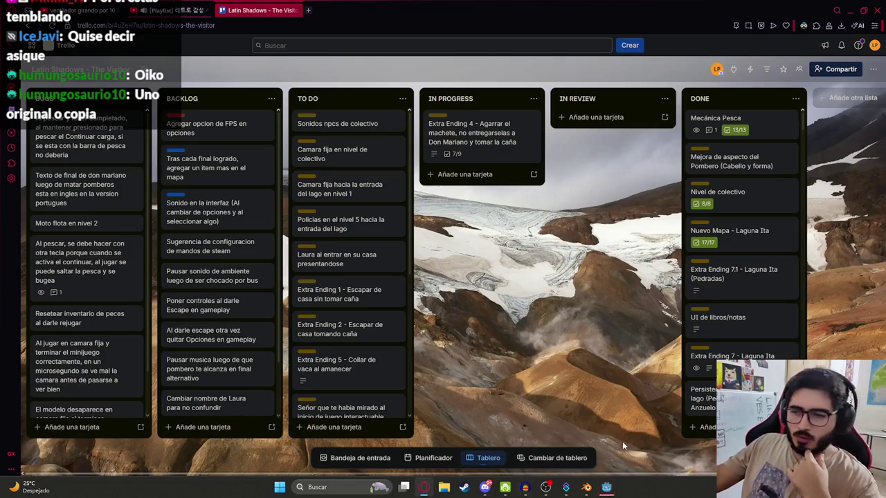
Step: Check the Godot editor and Blender, then open the Mis Videojuegos folder in File Explorer
click(606, 487)
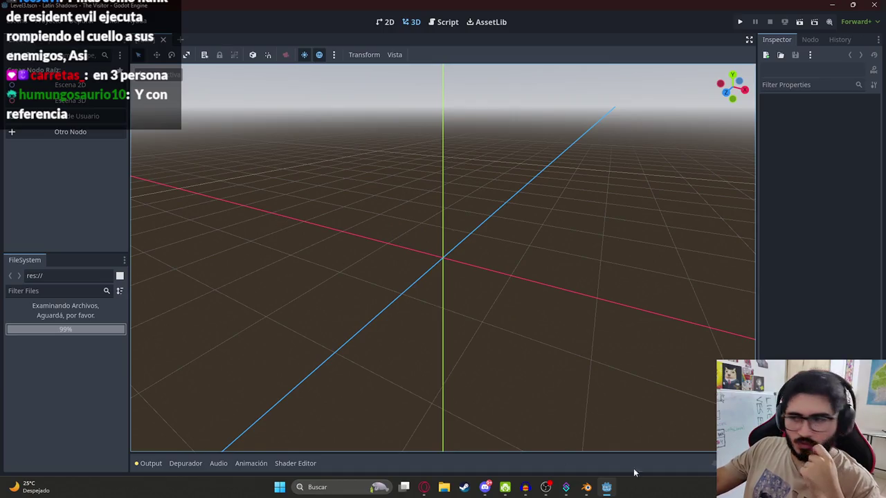
click(586, 489)
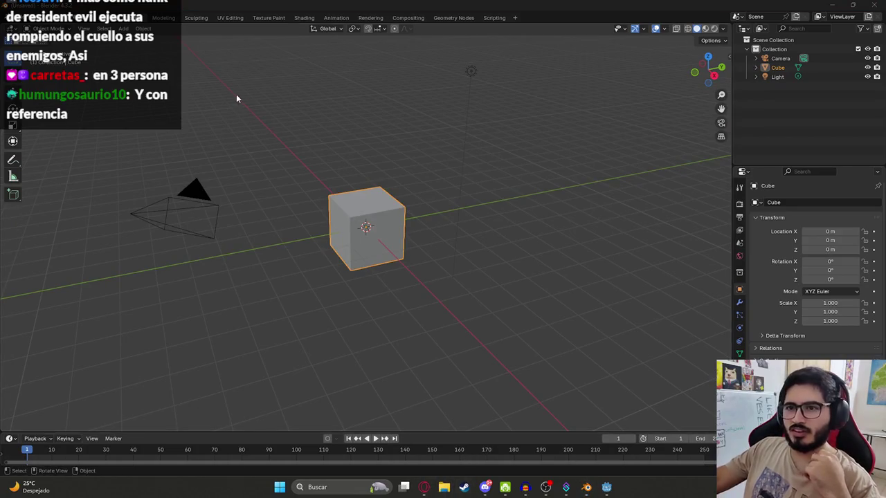
click(441, 488)
click(288, 275)
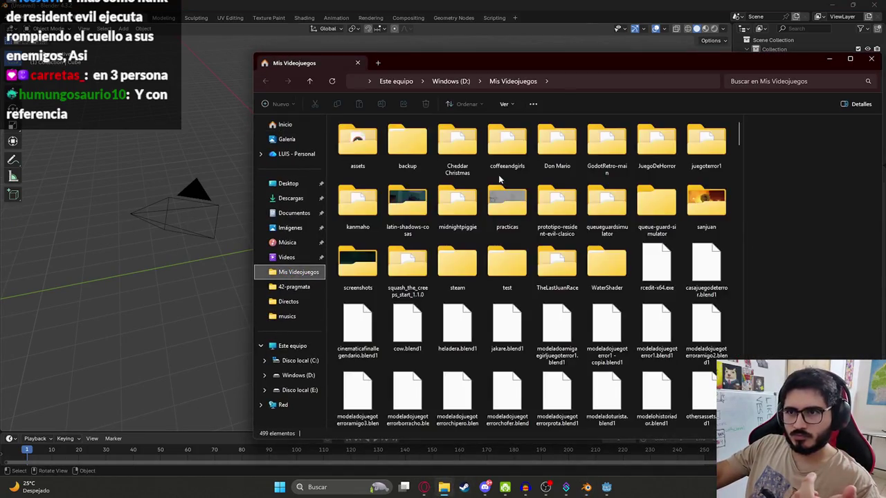
Step: Open IlustracionFinalAlternativoPombero.png from latin-shadows-cosas in a maximized image viewer
click(406, 206)
double_click(405, 206)
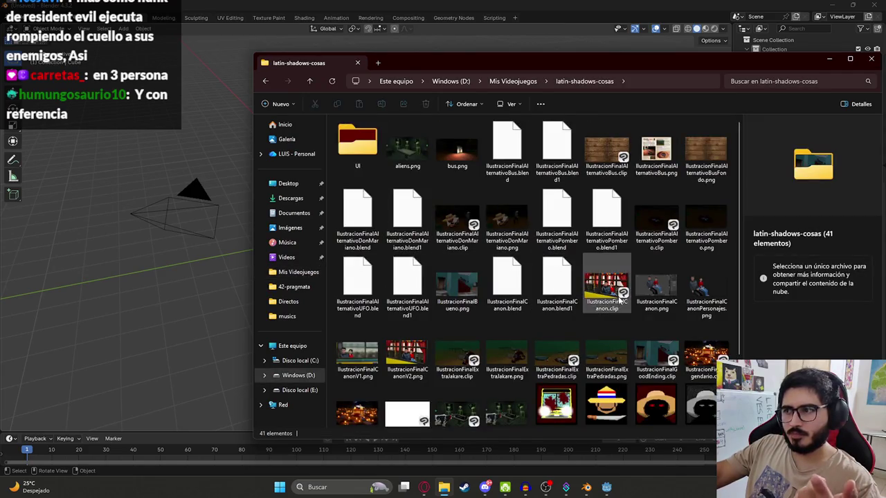
scroll(464, 325, down, 2)
scroll(471, 370, up, 2)
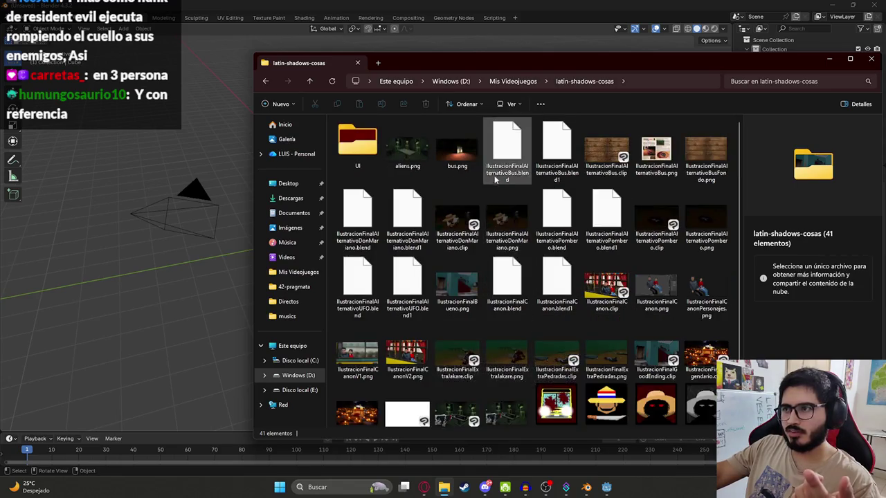
click(706, 232)
double_click(704, 230)
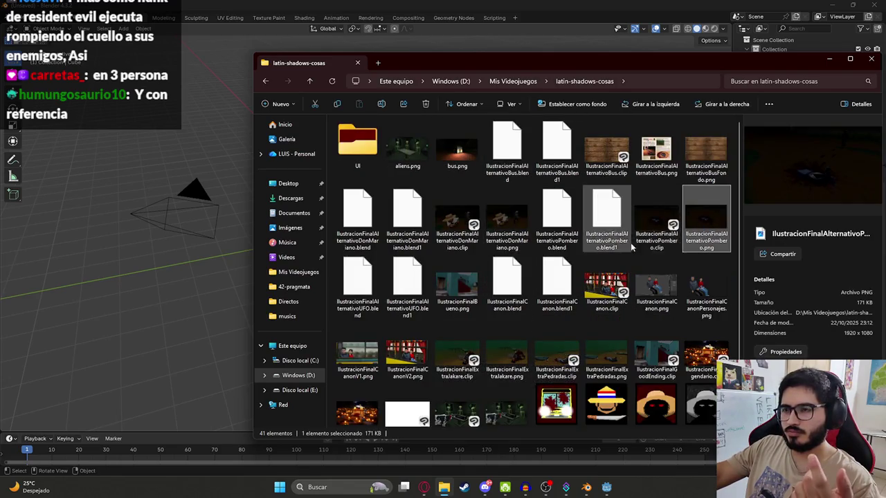
click(543, 145)
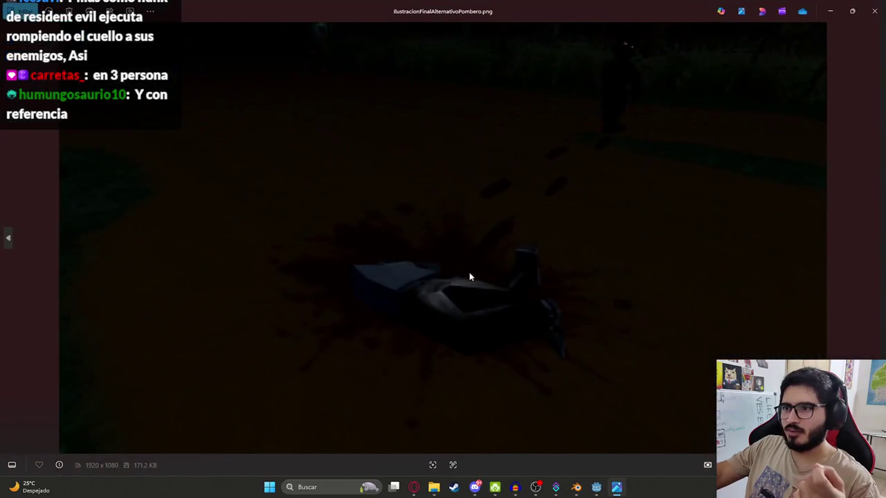
Step: Zoom in and out on the dark yard render, then minimize the Photos viewer
scroll(547, 109, up, 3)
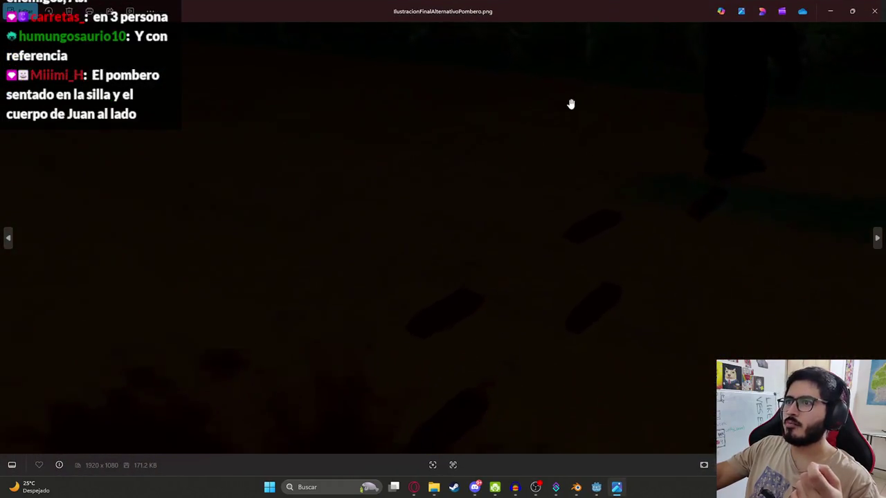
scroll(543, 128, down, 5)
scroll(722, 31, up, 3)
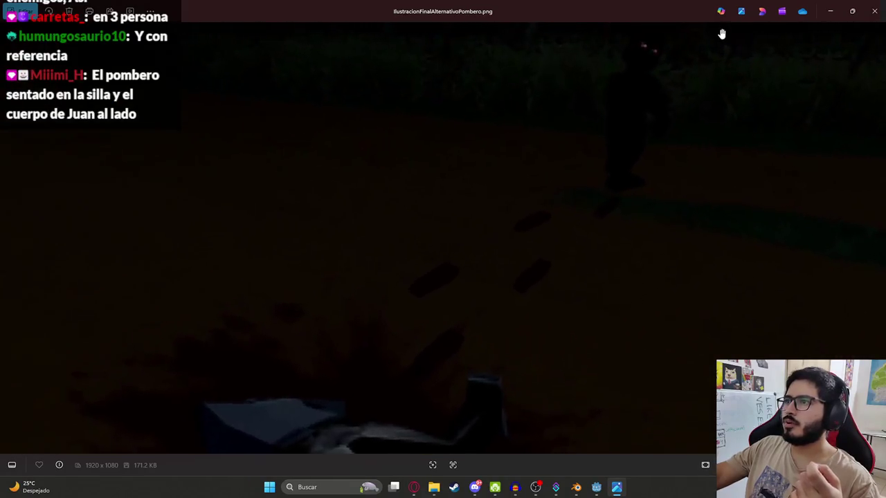
scroll(554, 188, down, 3)
scroll(555, 189, down, 1)
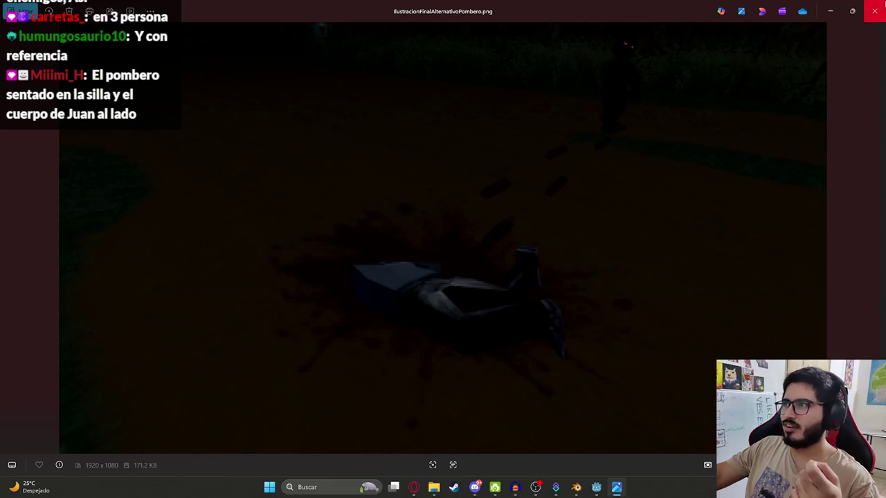
click(832, 13)
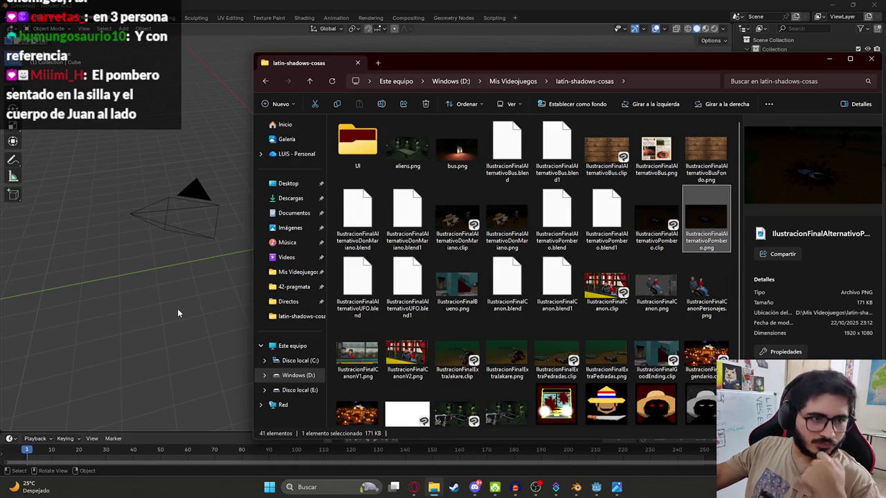
Step: Put File Explorer away and bring the Godot editor with the level_3.gd script to the front
click(136, 314)
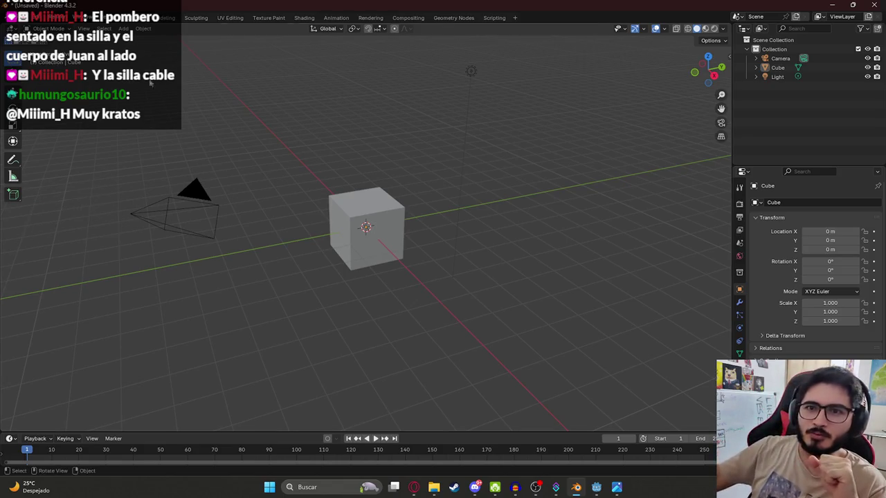
click(23, 17)
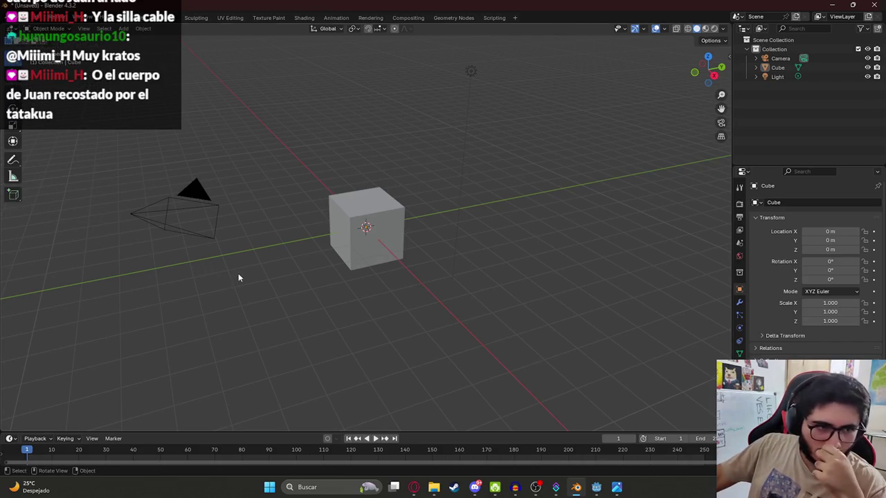
click(595, 487)
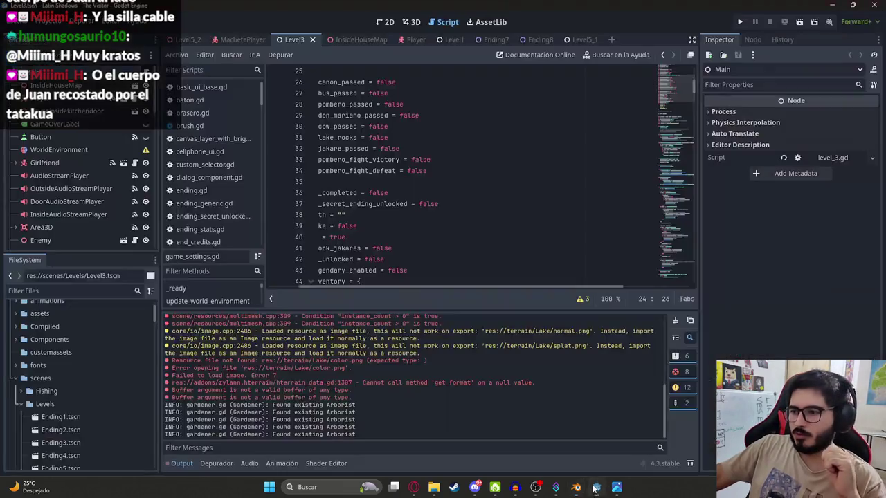
Step: Switch to the Level5_2 scene, then save and run it from its tab
click(188, 40)
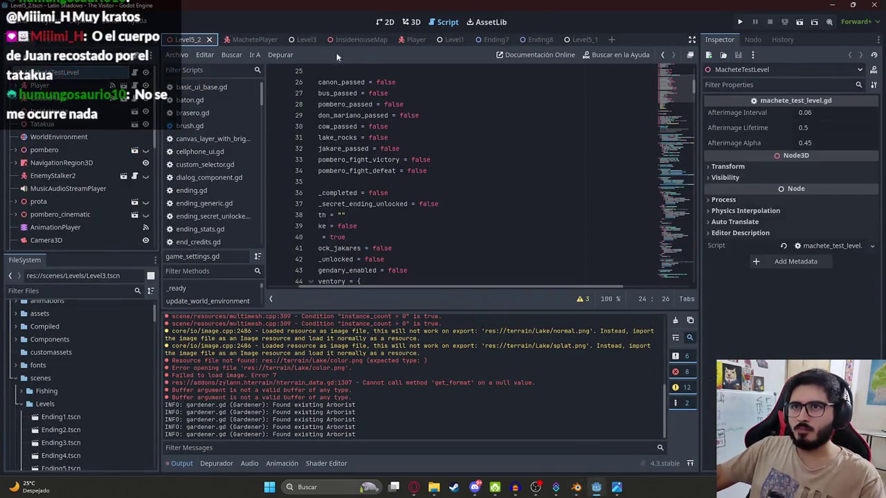
right_click(206, 41)
click(234, 122)
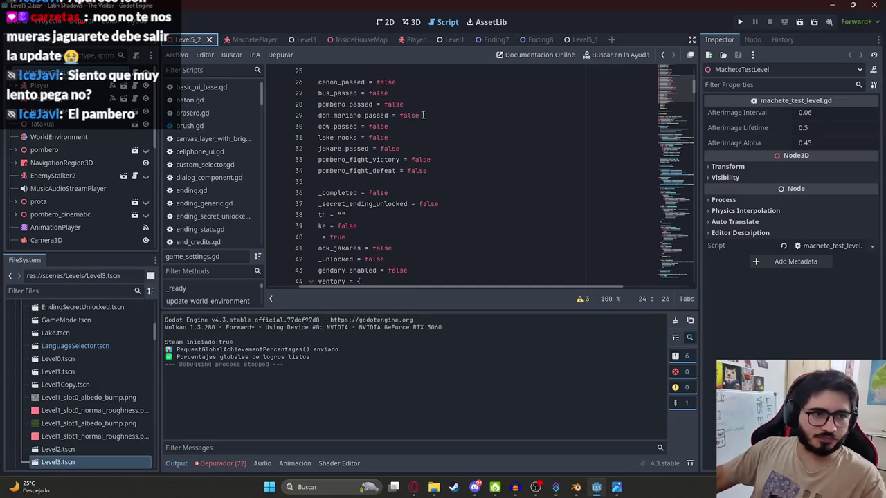
Step: Review the flag variables and empty next_path on script lines 29–43, then return to Blender
click(446, 145)
drag(398, 225, 239, 188)
click(390, 159)
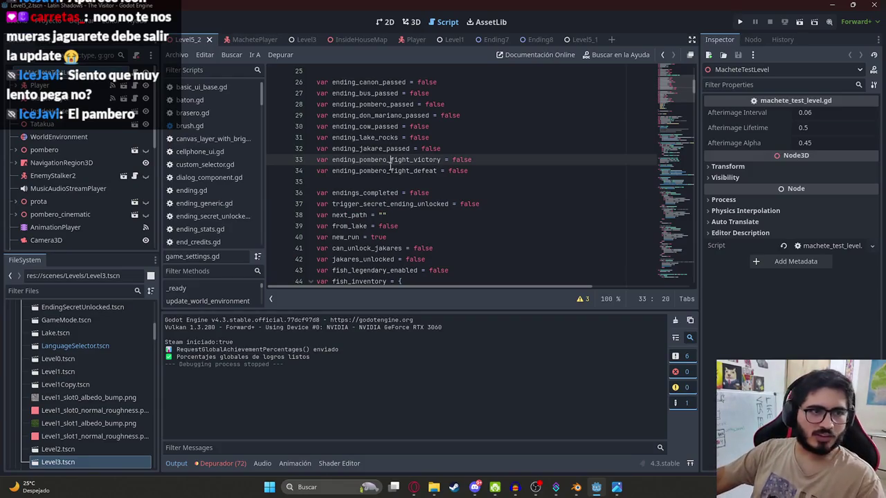
click(487, 114)
click(438, 227)
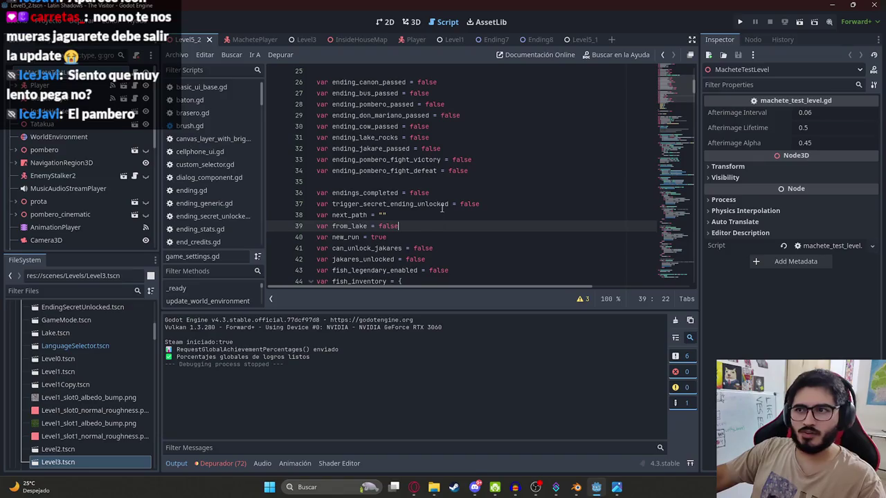
click(434, 213)
double_click(352, 214)
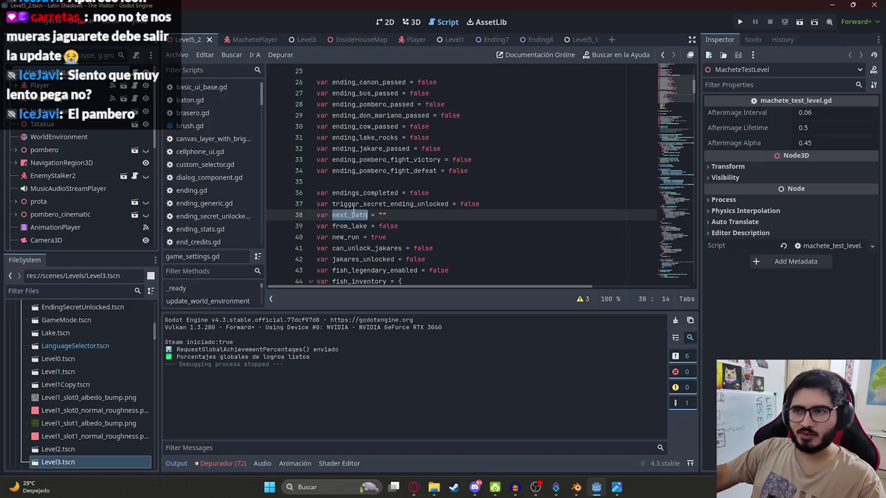
click(385, 215)
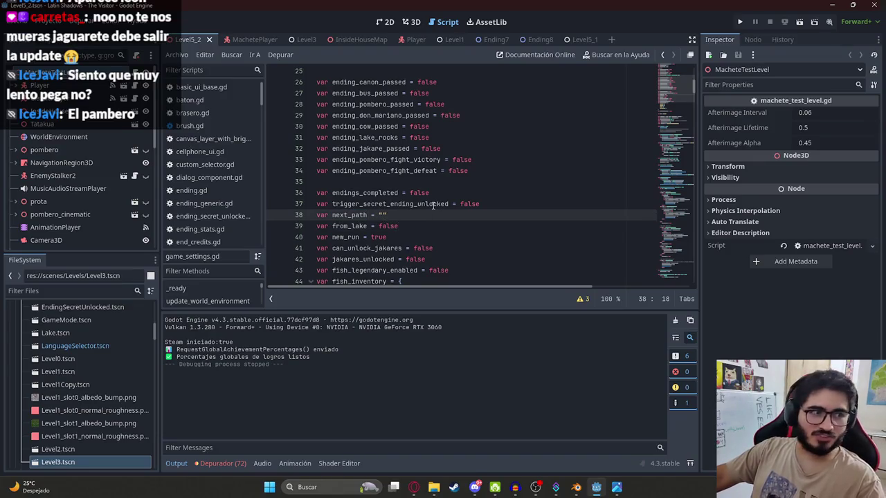
click(560, 247)
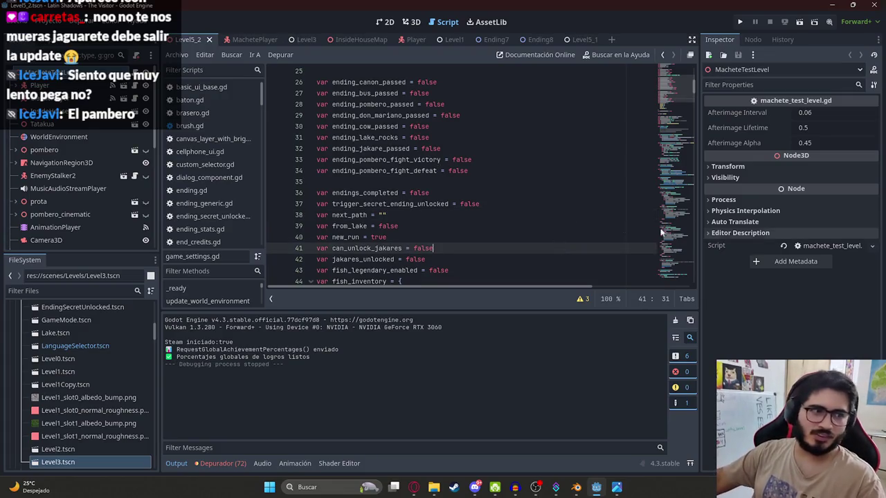
click(457, 274)
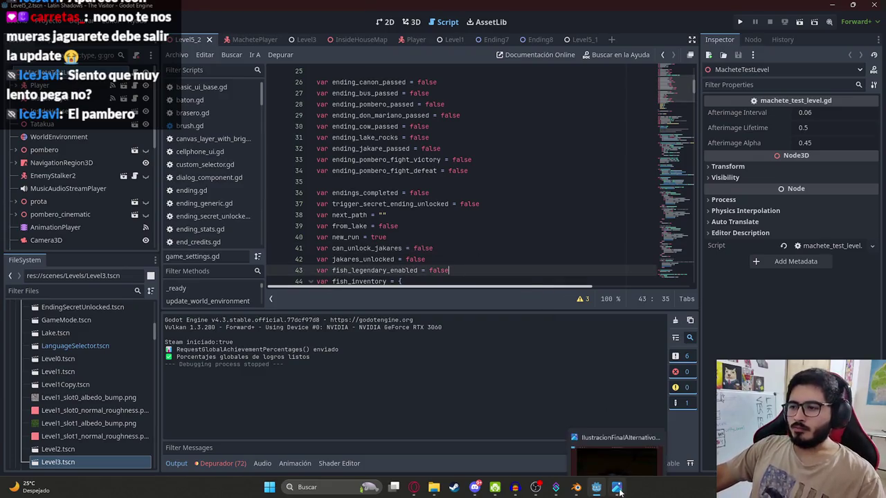
click(574, 490)
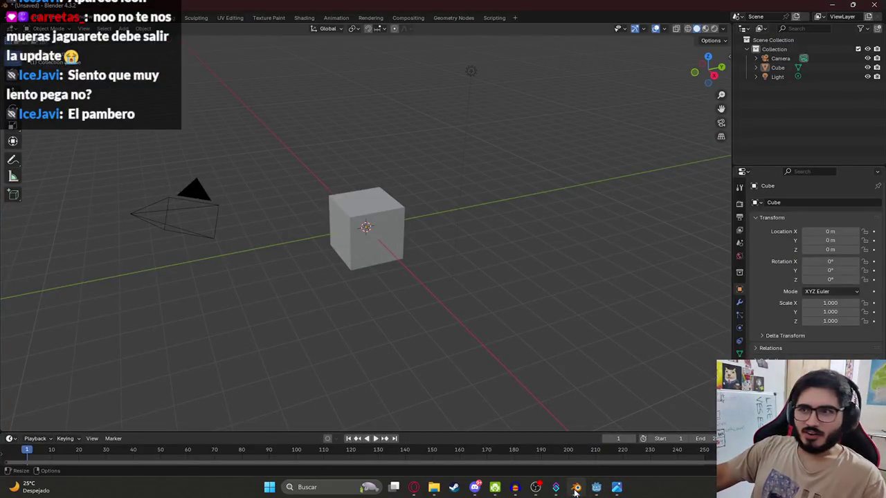
Step: Open the recent modeladojuegoterrorchofer.blend, discarding the unsaved default cube scene
click(20, 21)
mouse_move(60, 52)
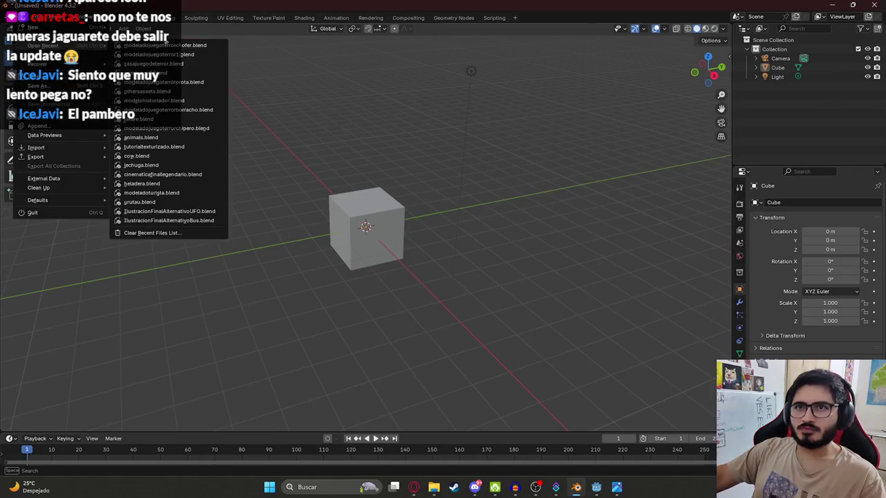
click(190, 46)
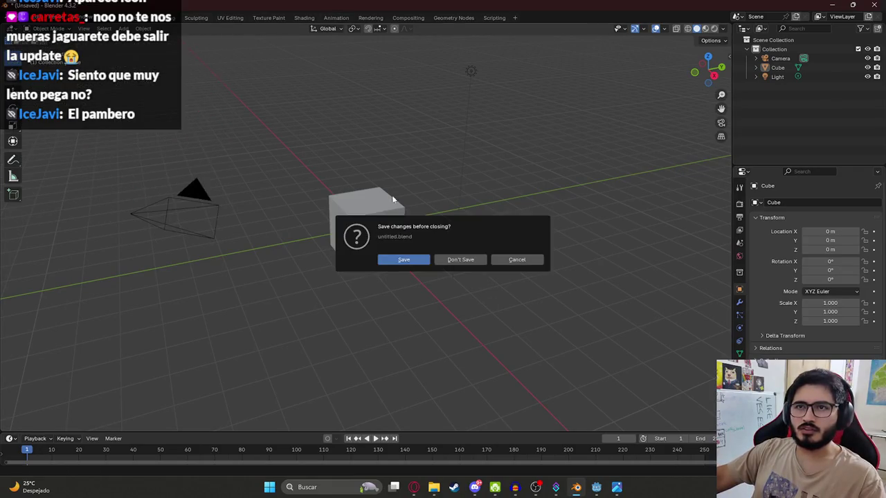
click(463, 261)
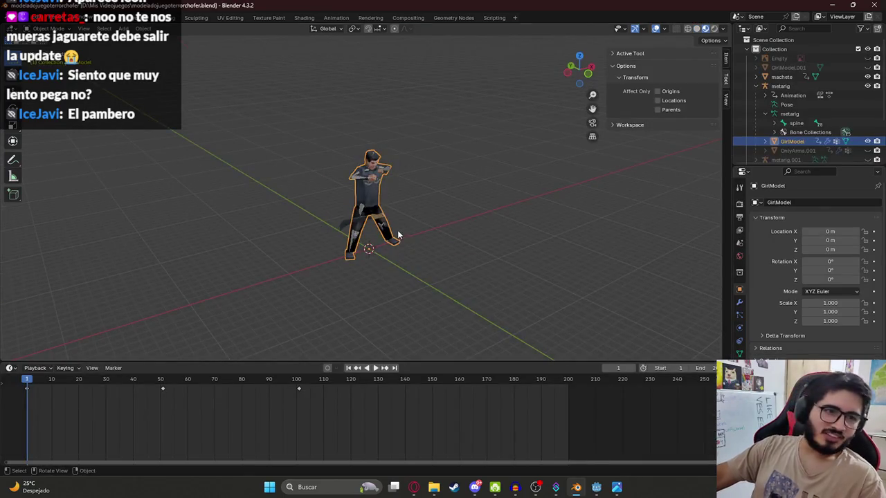
Step: Select the metarig armature and show it in the Animation workspace
scroll(400, 162, up, 4)
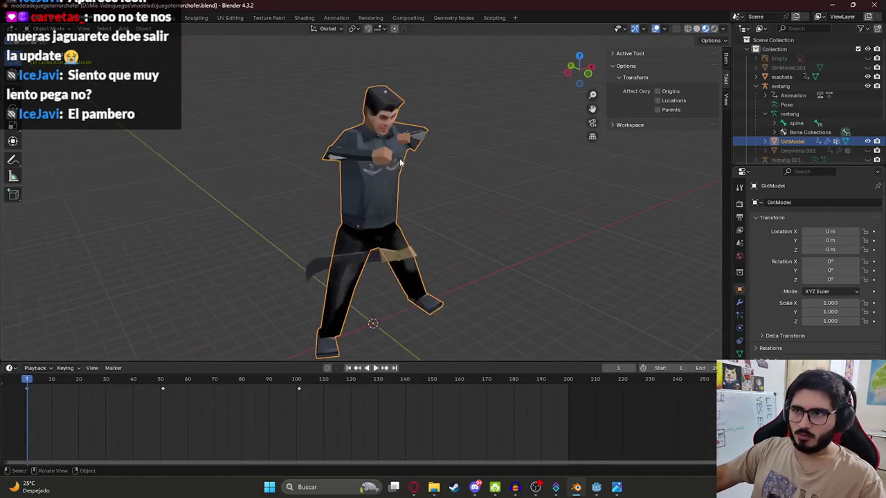
click(336, 159)
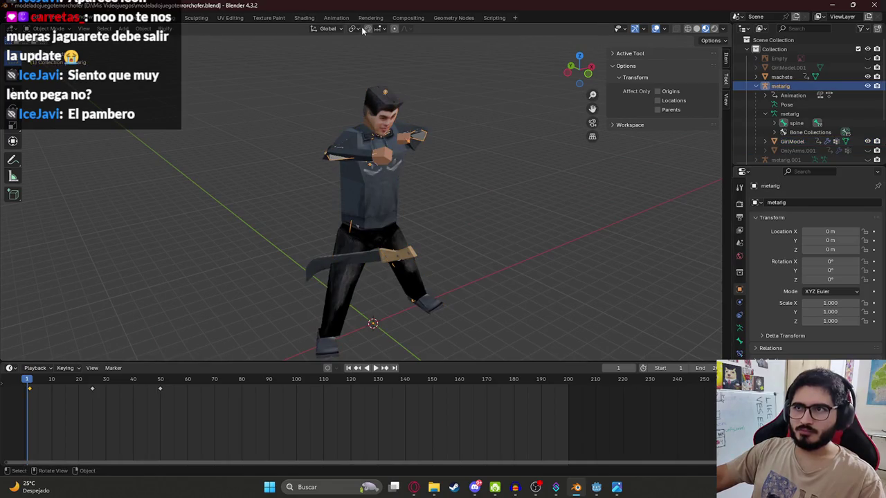
click(336, 18)
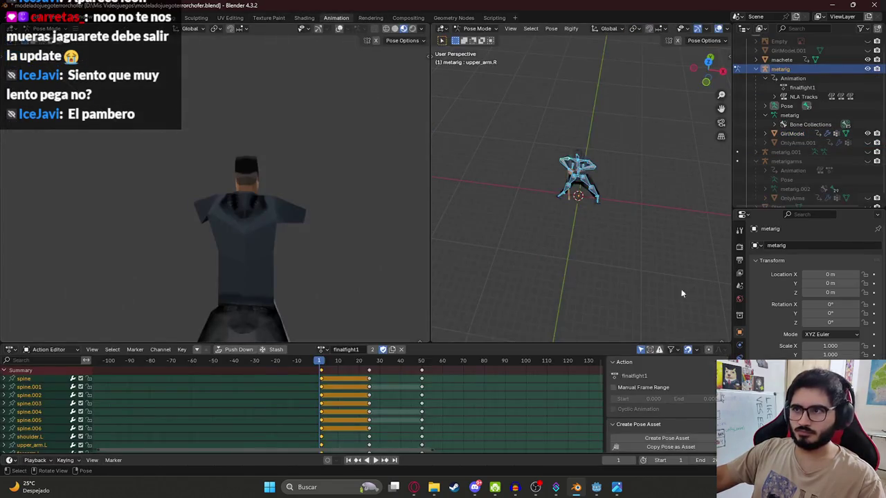
Step: Clear the rig's pose and rotate it 90° about Y to lay it flat, viewed from the front
scroll(617, 169, up, 4)
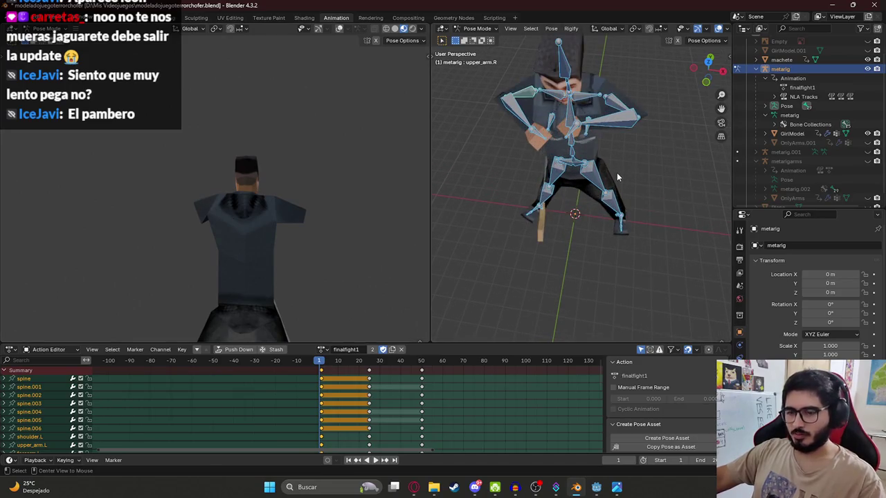
key(alt+r)
key(alt+g)
key(KP_1)
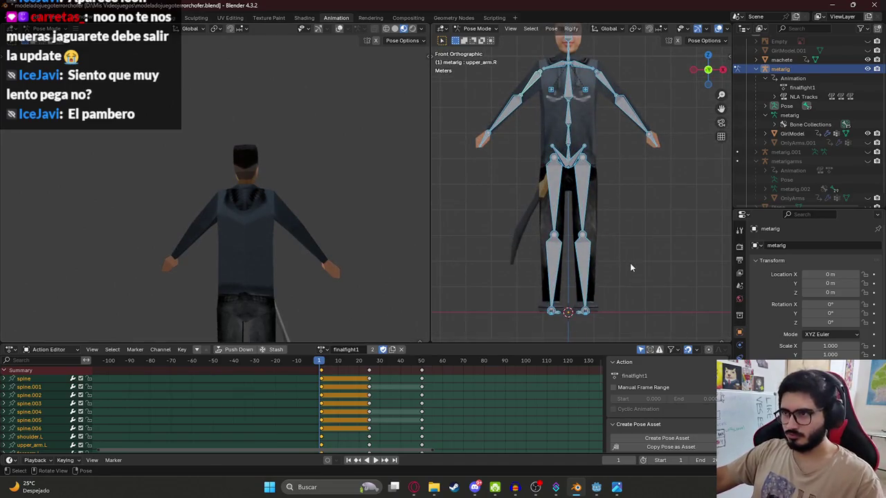
scroll(629, 266, down, 3)
key(r)
key(z)
key(x)
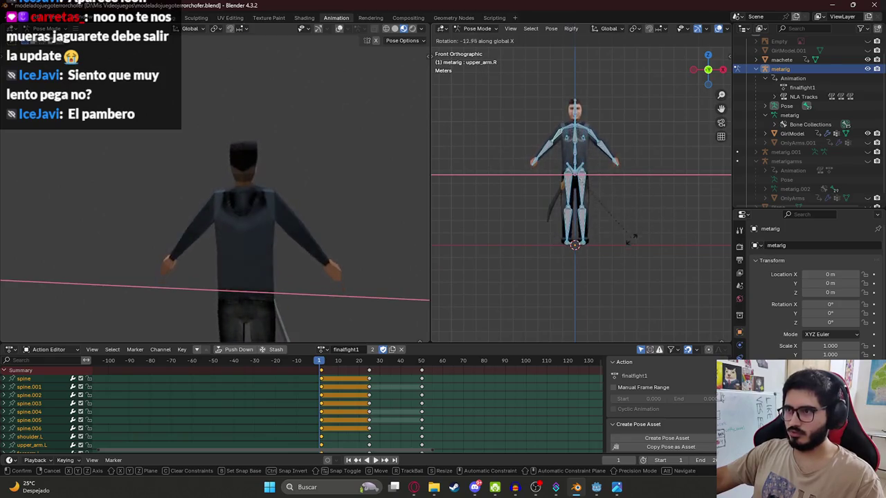
text(y90)
key(Return)
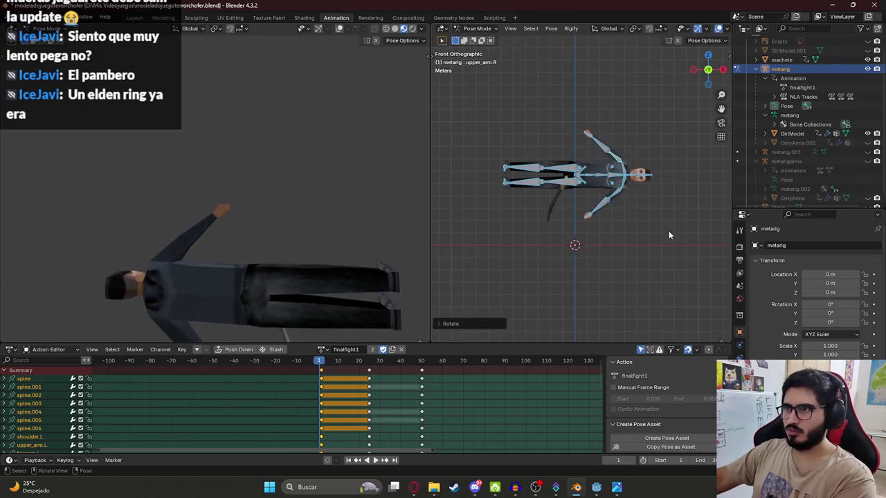
Step: Try lowering the flat rig onto the ground line, then undo both the move and the tilt
key(r)
key(z)
key(x)
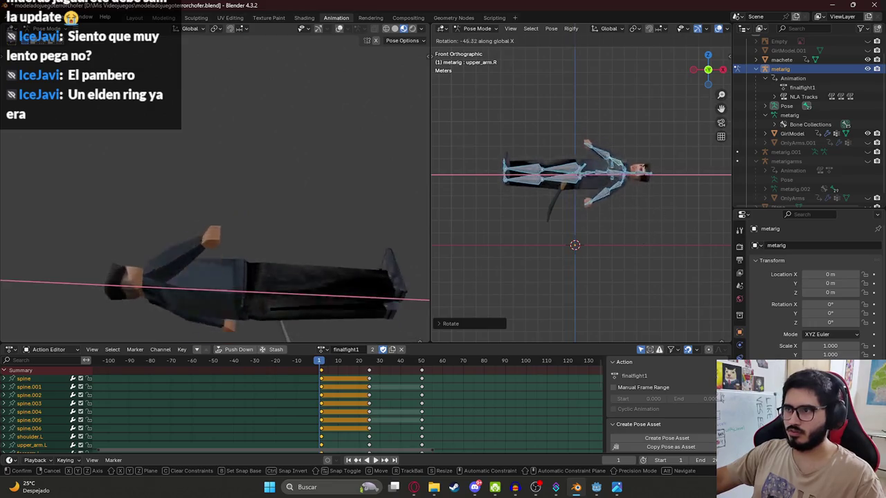
key(Escape)
key(g)
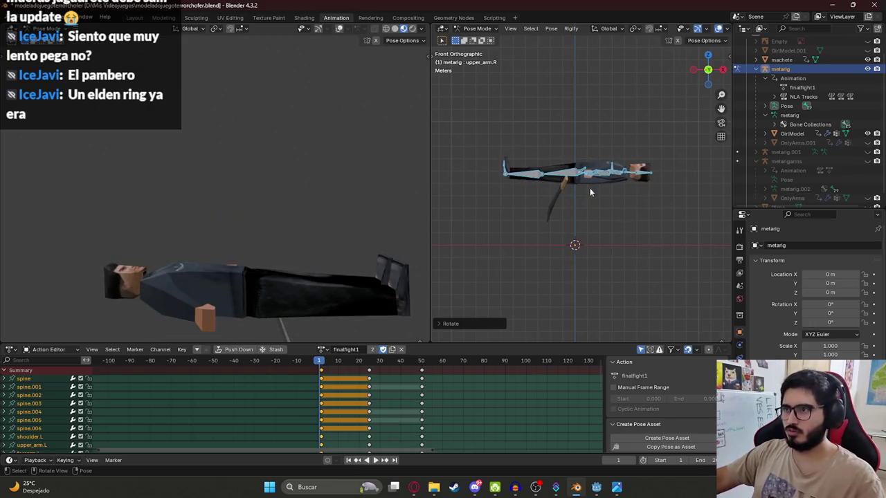
key(z)
key(Return)
scroll(178, 234, down, 4)
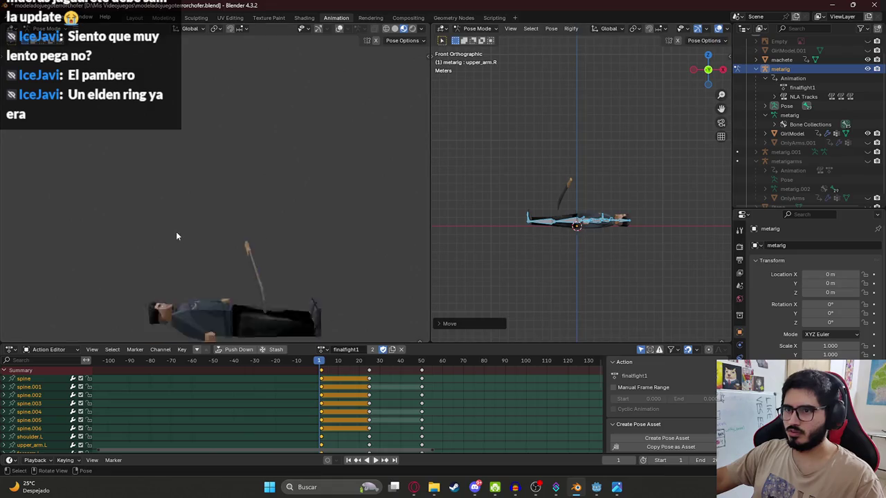
scroll(232, 171, up, 3)
scroll(590, 253, up, 1)
scroll(590, 252, up, 1)
scroll(592, 254, down, 1)
key(ctrl+z)
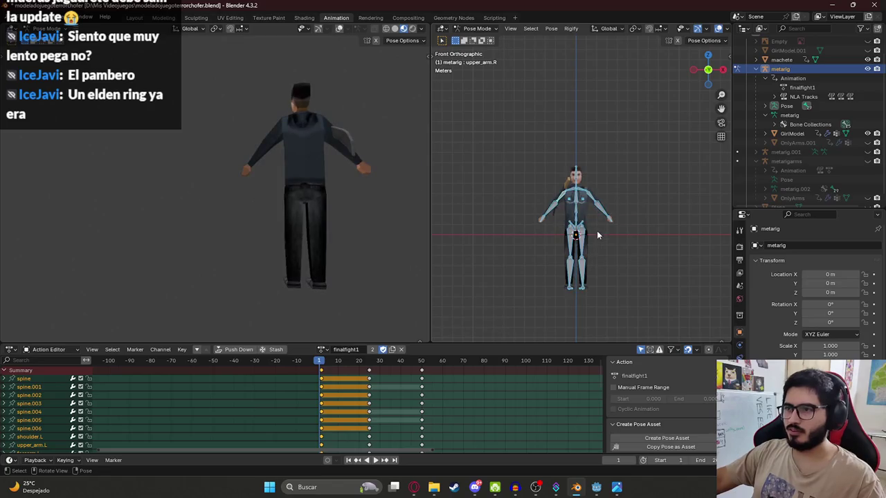
key(ctrl+z)
Step: Turn the rig about Z, tip it about 85° from the back view, and set it on the ground
key(r)
key(z)
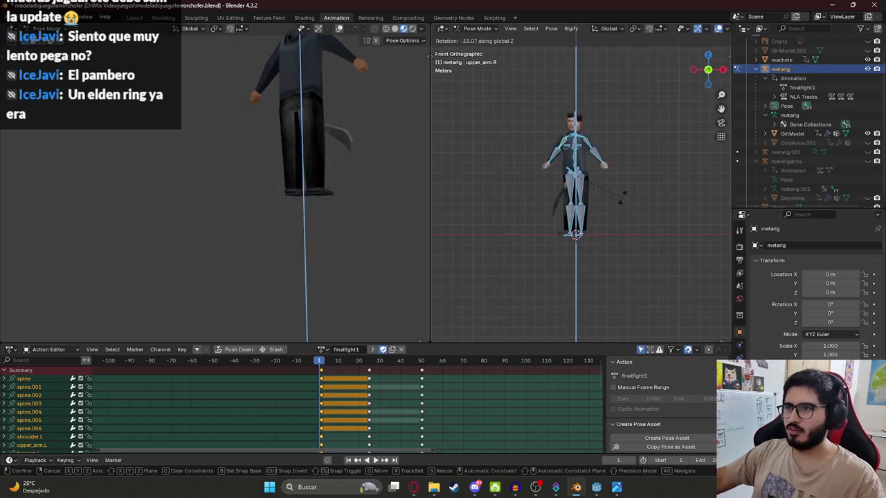
click(602, 211)
scroll(602, 210, up, 2)
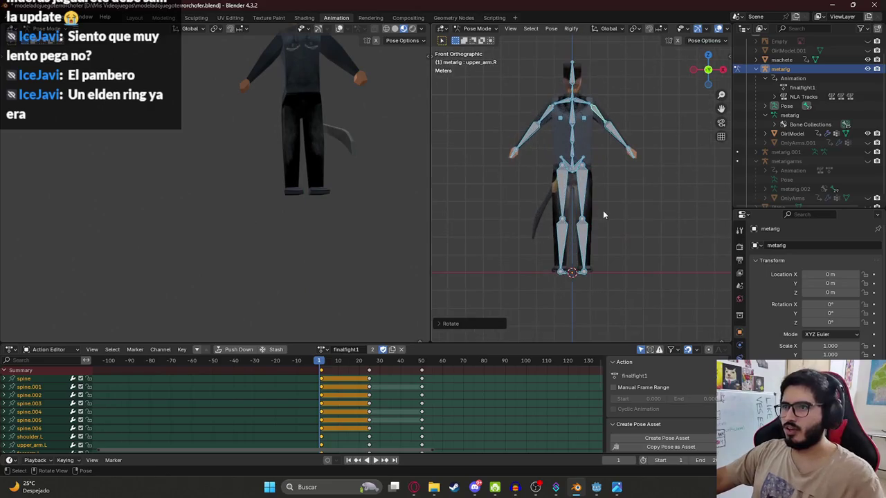
scroll(198, 255, down, 2)
key(KP_1)
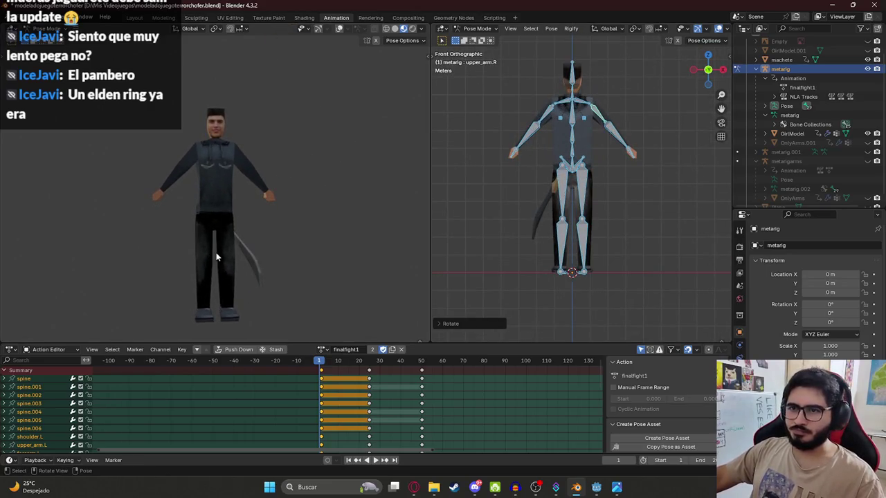
key(ctrl+KP_1)
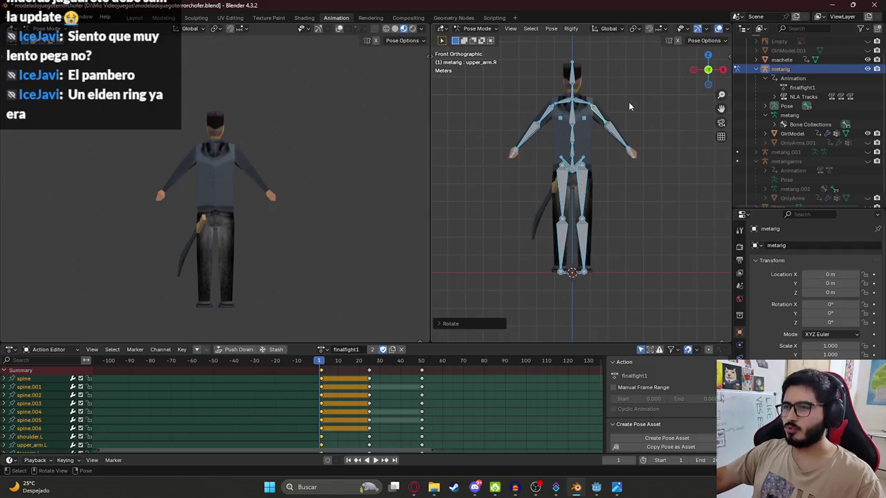
key(r)
key(g)
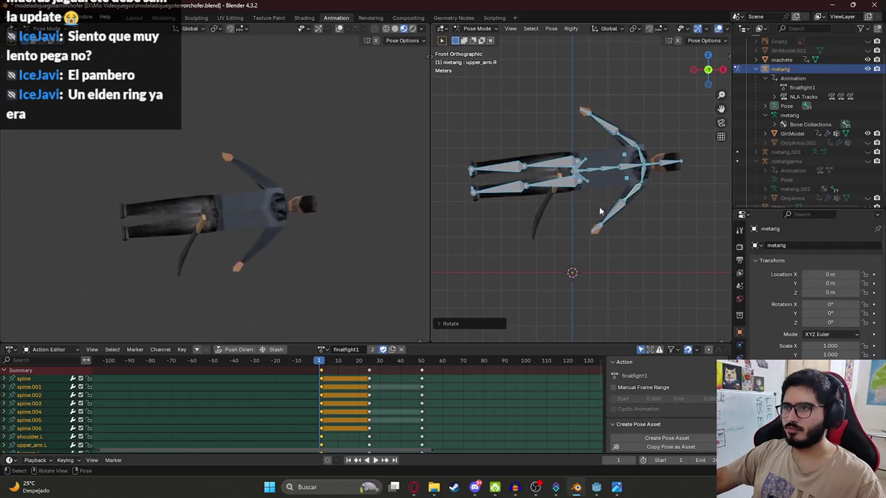
click(658, 274)
Step: Rotate the right upper arm, and tilt the spine.006 head bone about X
click(619, 297)
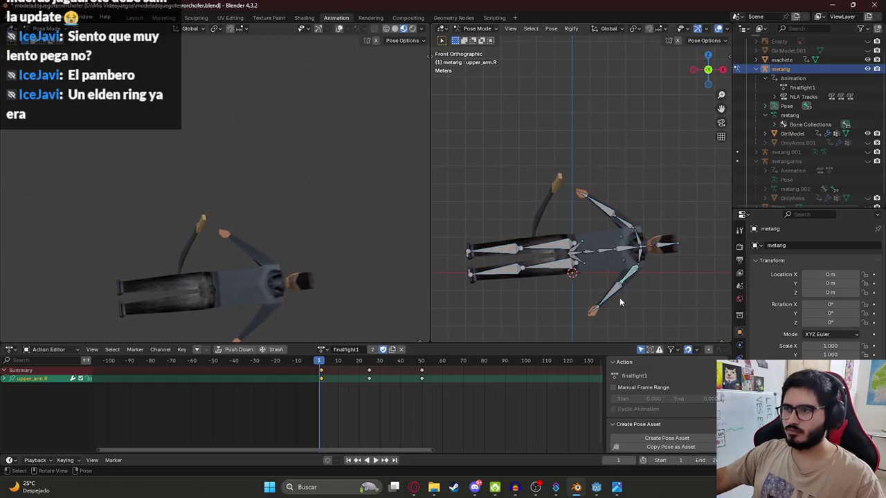
key(r)
click(695, 234)
click(657, 250)
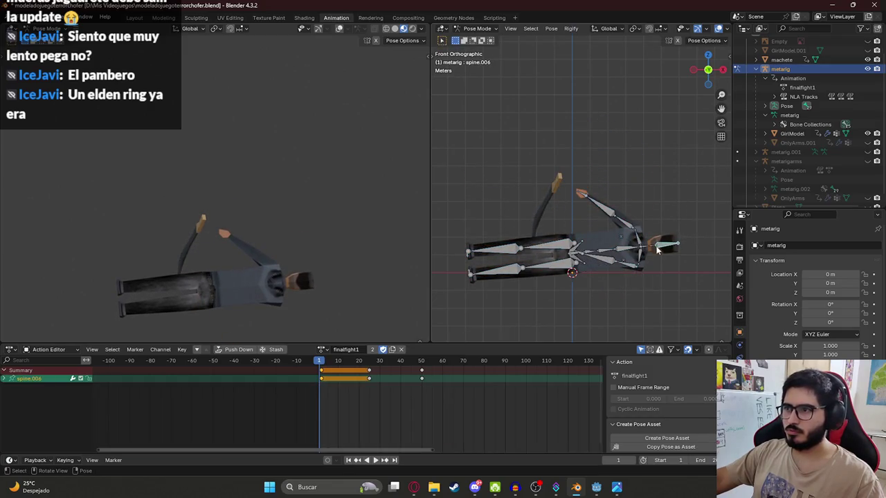
key(r)
key(x)
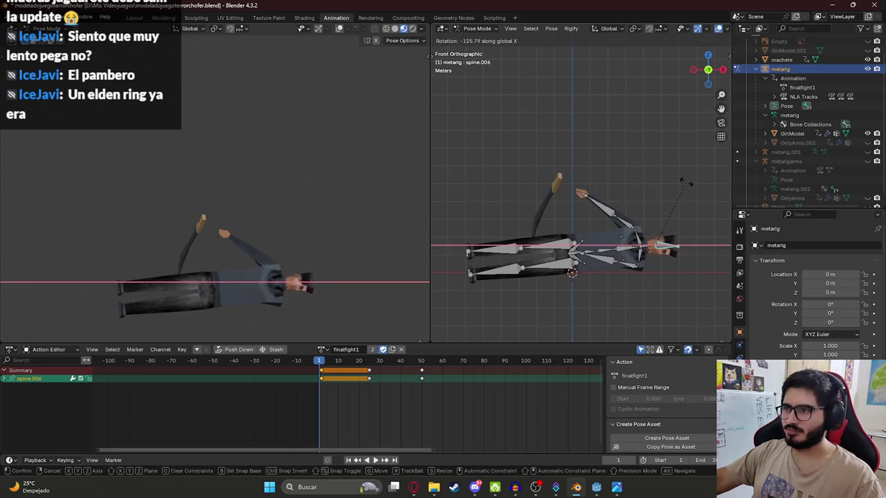
click(648, 149)
key(KP_Decimal)
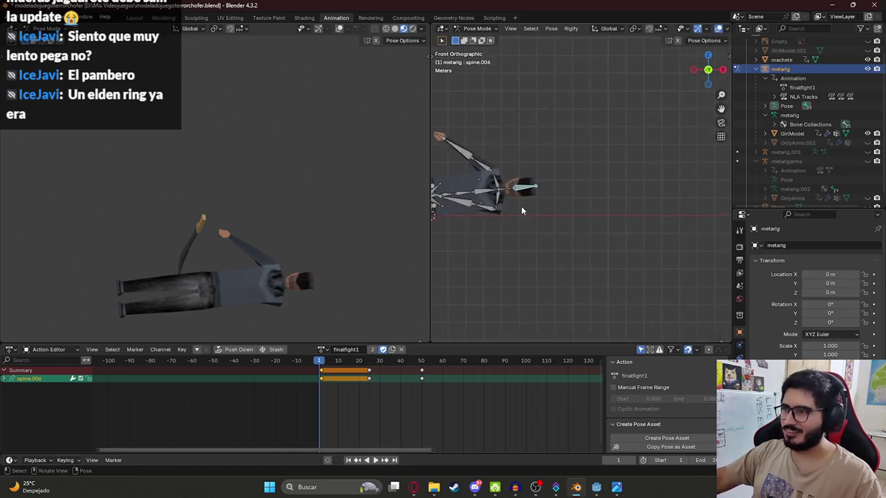
scroll(467, 200, down, 5)
Step: Bend the spine.004, spine.005 and spine.003 bones to shape the lying torso
click(644, 209)
key(r)
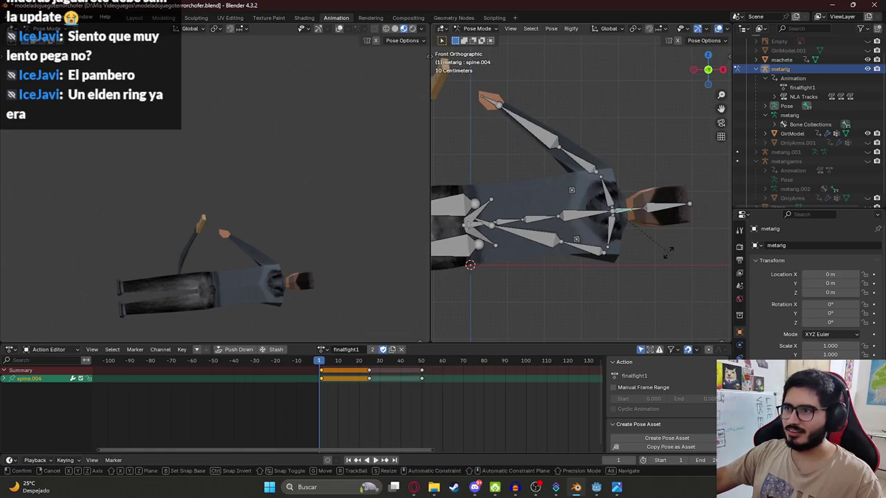
key(x)
click(645, 204)
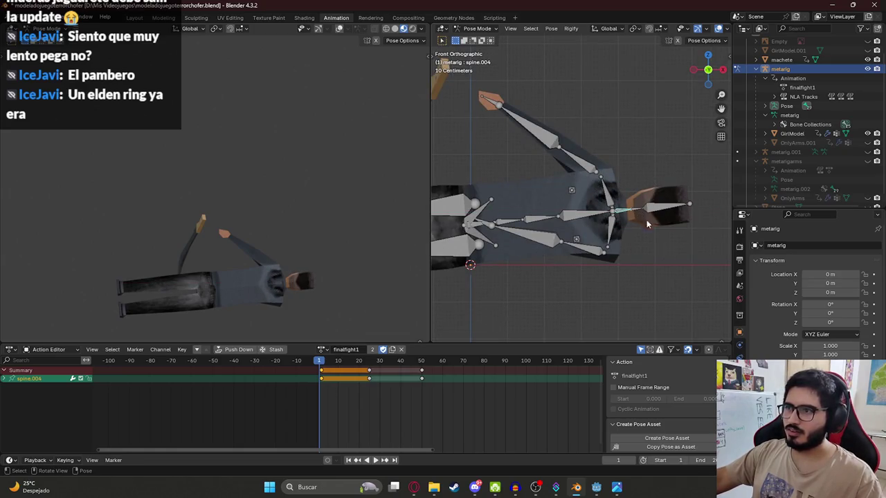
key(r)
key(x)
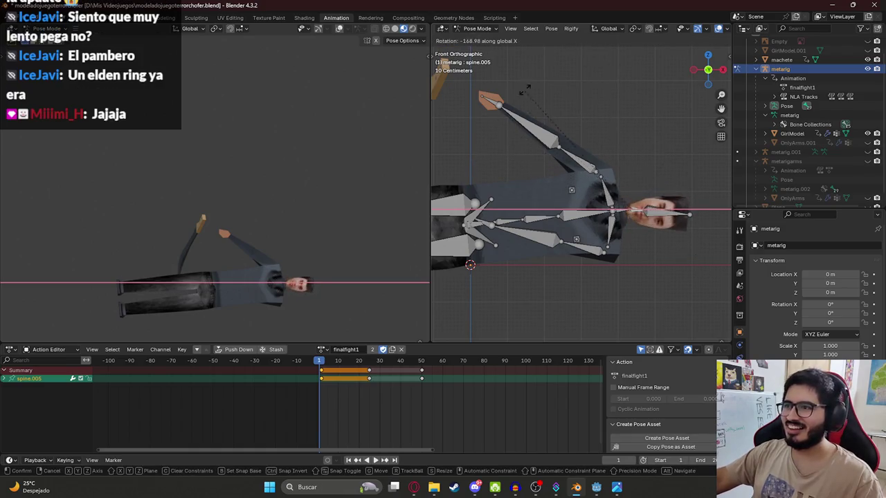
click(524, 103)
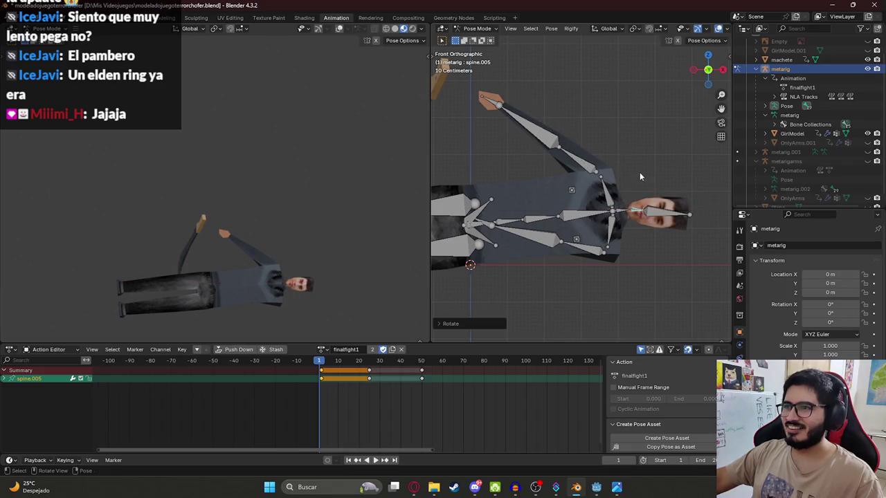
click(599, 217)
key(r)
click(609, 221)
click(602, 218)
key(r)
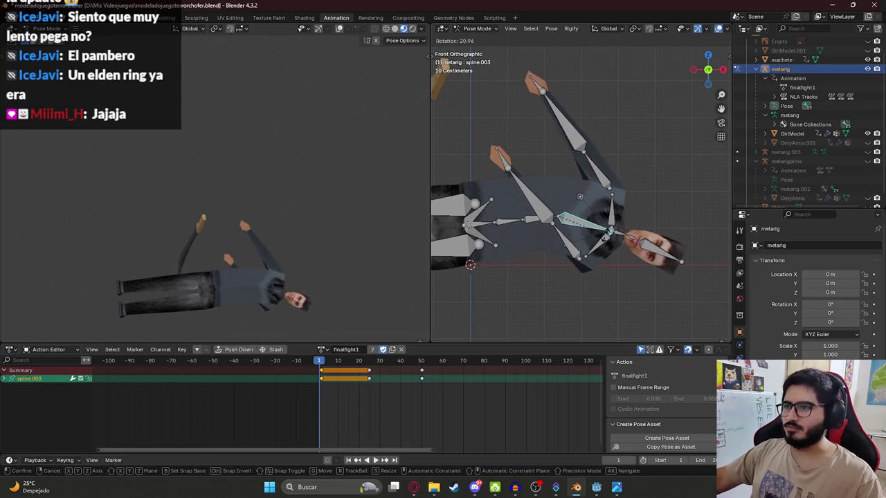
click(611, 236)
Step: Rotate the left upper arm down so it lies horizontal
scroll(219, 297, up, 3)
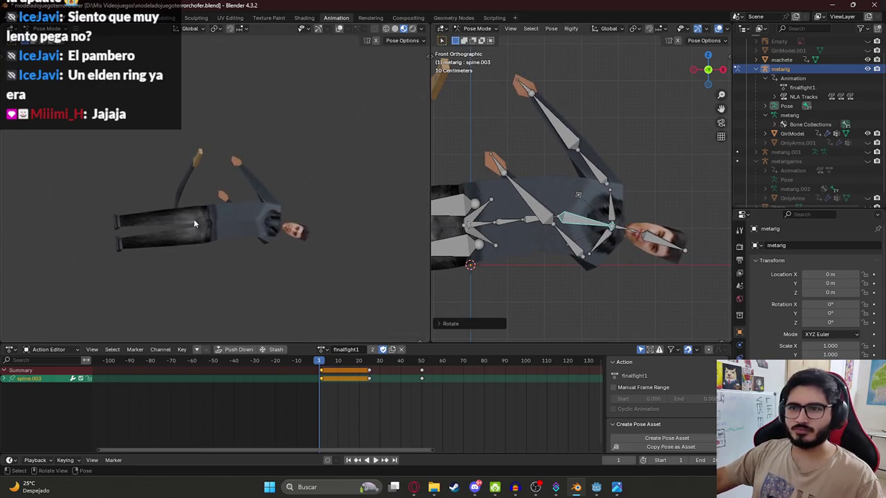
click(594, 173)
key(r)
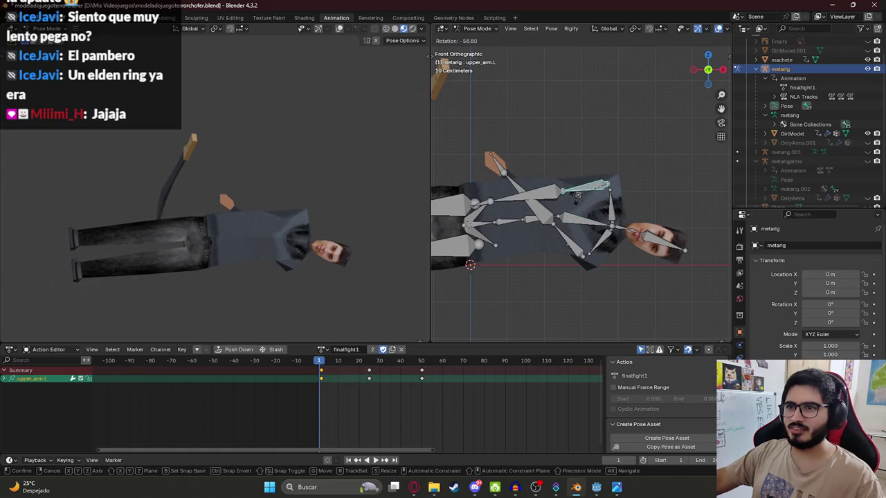
click(577, 197)
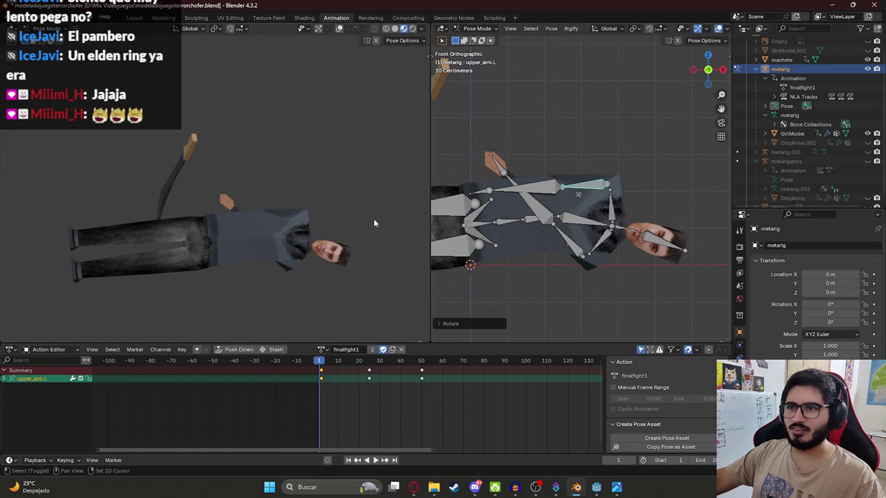
Step: Tilt the left thigh and lay the left shin flat
drag(457, 228, 536, 187)
scroll(536, 187, down, 2)
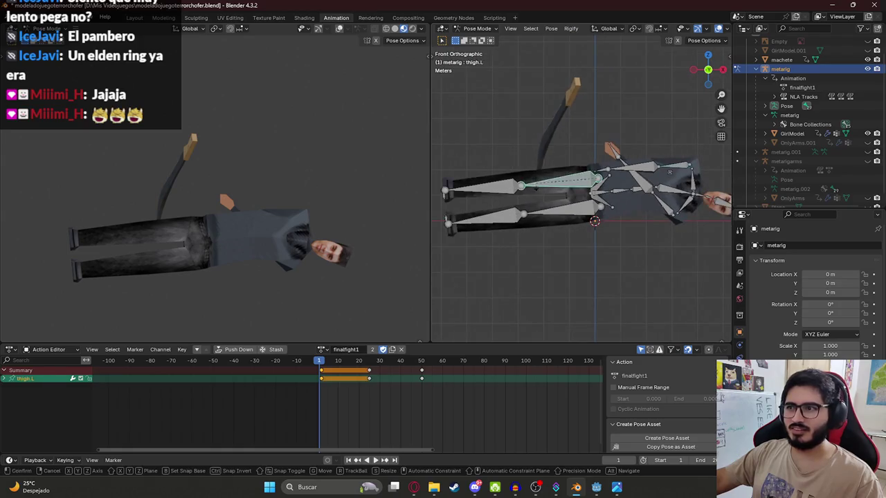
key(r)
click(498, 208)
click(474, 221)
key(r)
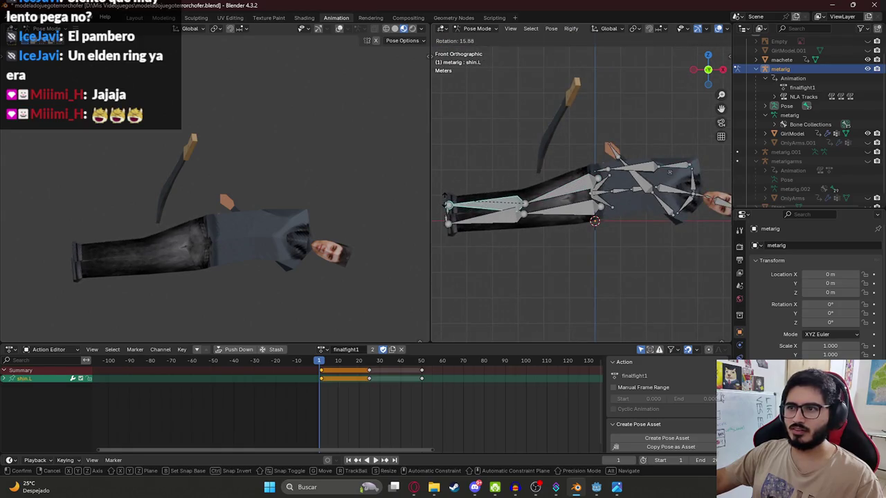
click(470, 206)
mouse_move(202, 279)
mouse_down()
mouse_move(194, 193)
mouse_move(187, 200)
mouse_move(208, 159)
mouse_up()
Step: In Object Mode, select the machete and hide it
click(476, 28)
click(484, 38)
click(571, 104)
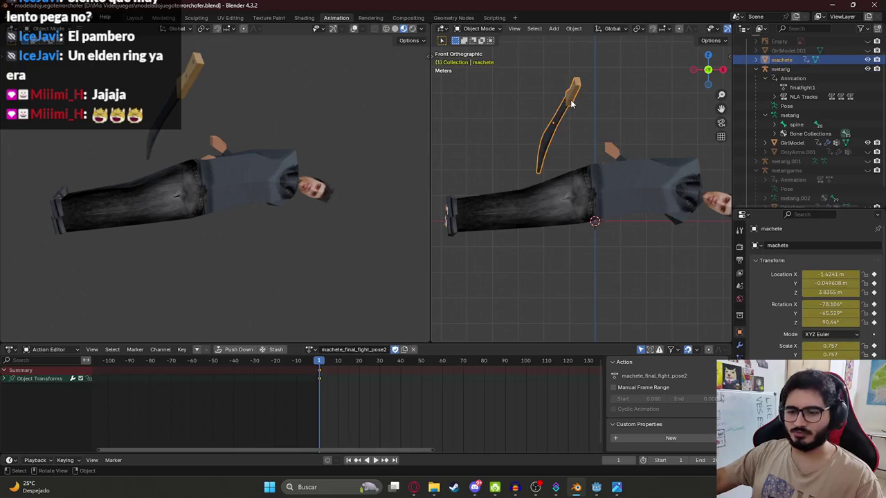
key(h)
Step: Back in Pose Mode on the metarig, rotate thigh.L slightly
click(667, 199)
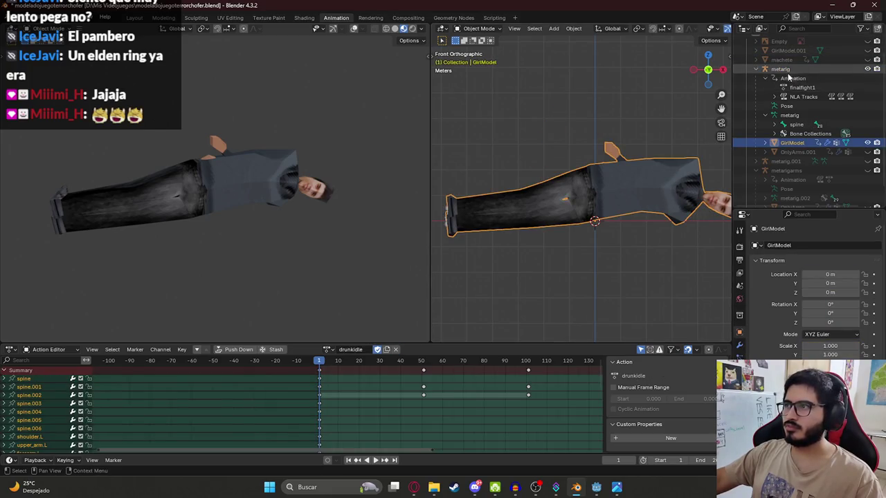
click(782, 69)
click(477, 28)
click(477, 59)
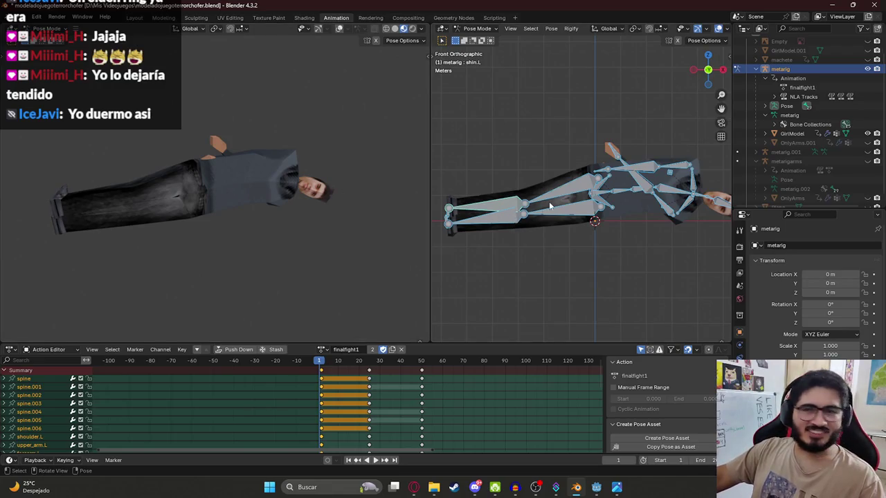
click(566, 185)
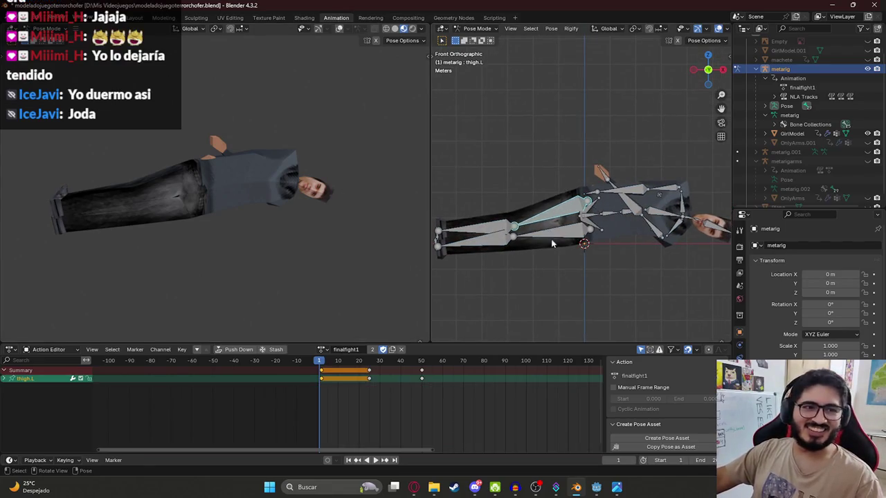
key(r)
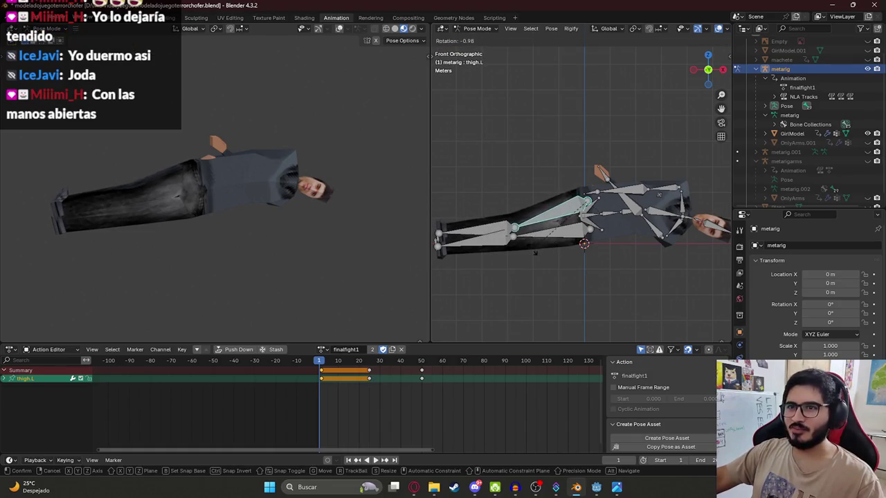
click(534, 252)
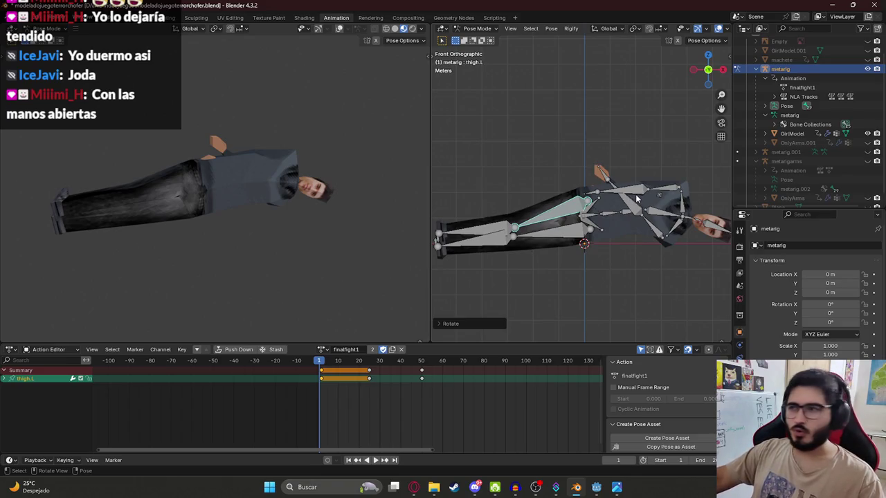
scroll(637, 200, down, 1)
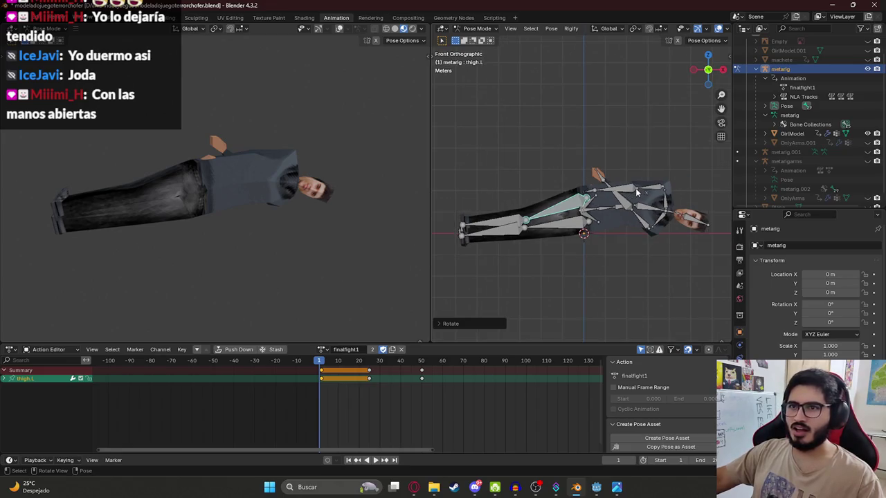
Step: Clear all bone rotations and locations, then tip the rig onto its back about X
key(a)
key(alt+r)
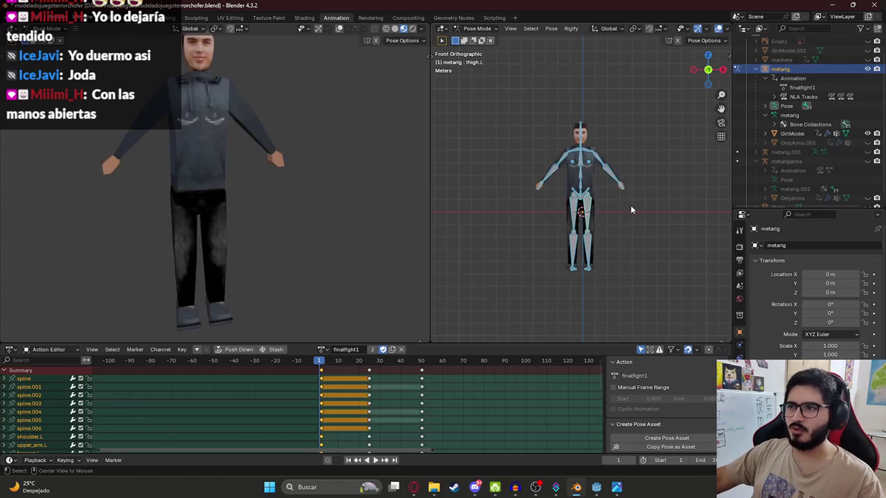
key(alt+g)
key(r)
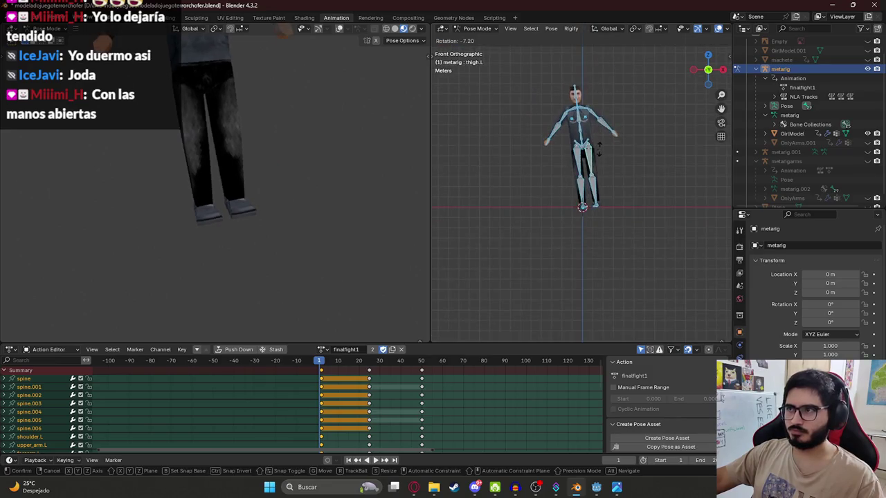
key(x)
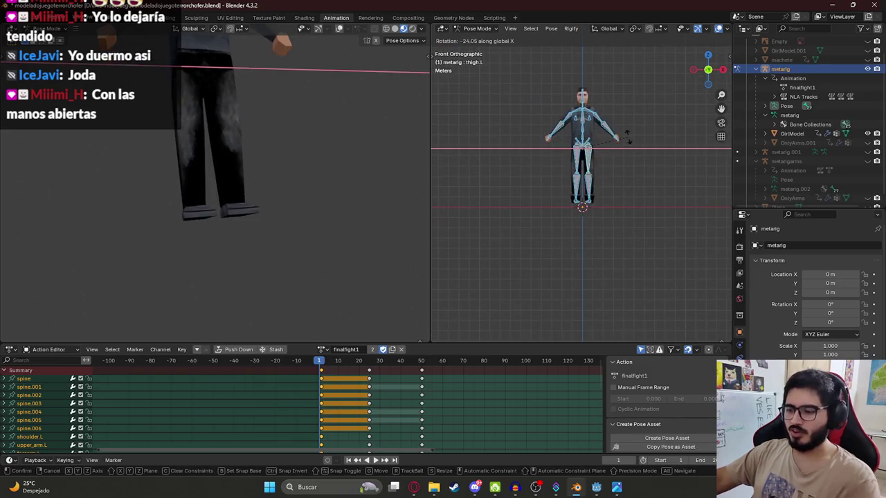
click(626, 143)
Step: Turn the rig 90° about Z and lower it 1.478 m onto the ground plane
text(rz90)
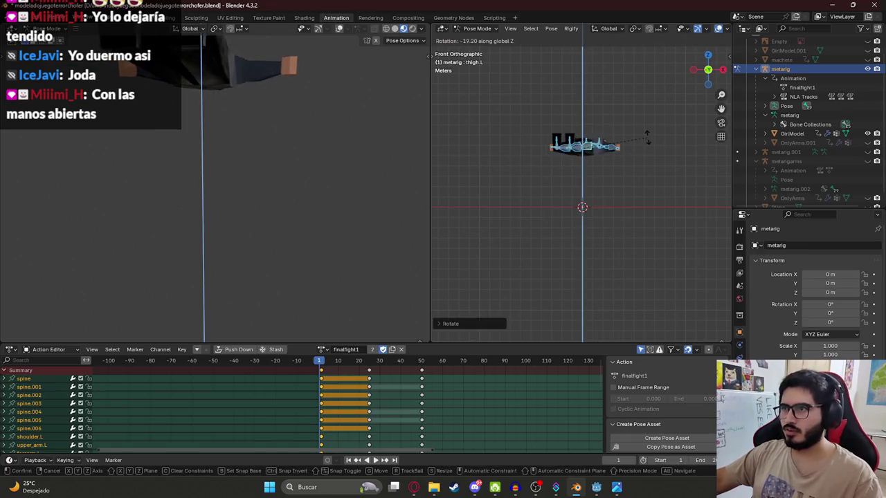
key(Return)
key(r)
key(z)
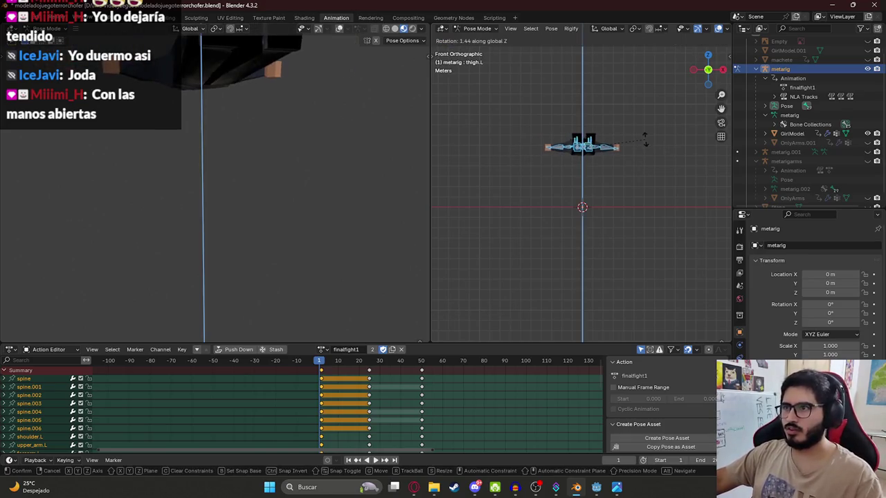
click(621, 151)
key(g)
key(z)
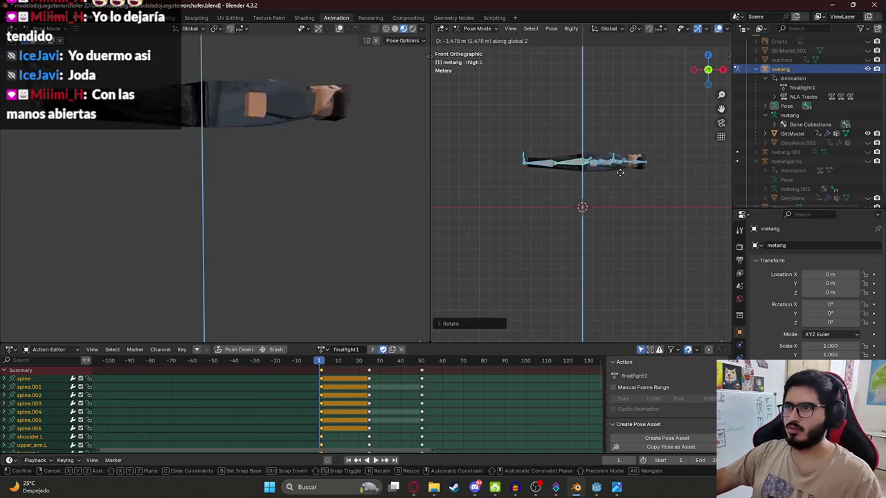
click(604, 204)
mouse_move(604, 204)
mouse_down()
mouse_move(554, 208)
mouse_move(571, 200)
mouse_move(575, 183)
mouse_move(609, 193)
mouse_move(631, 221)
mouse_up()
Step: Try rotating the left thigh and both upper arms, then cancel and undo these attempts
key(r)
key(x)
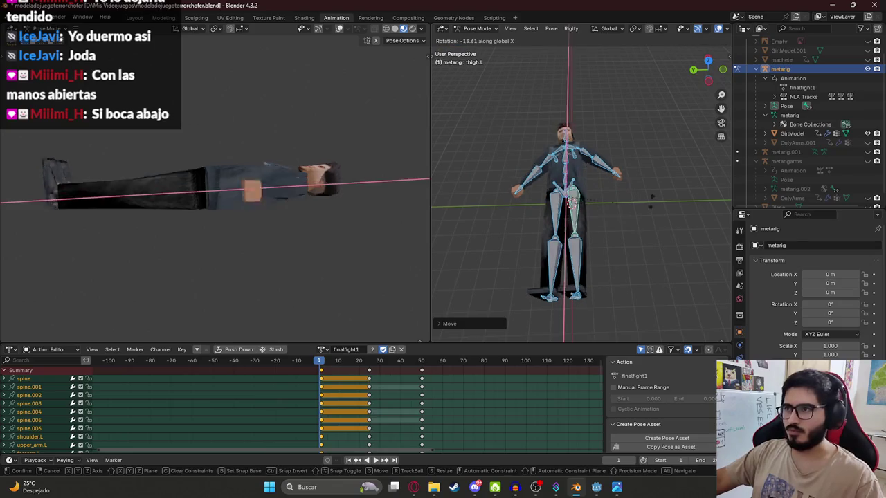
key(1)
key(Escape)
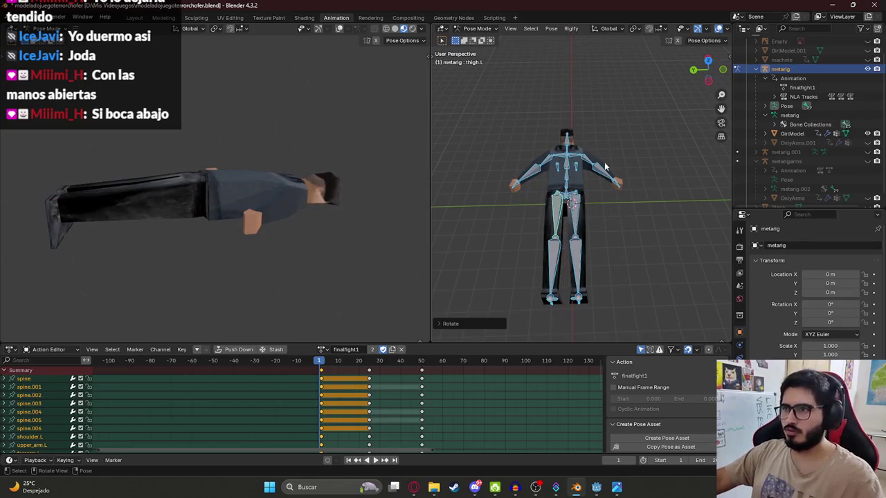
click(601, 153)
key(r)
key(Escape)
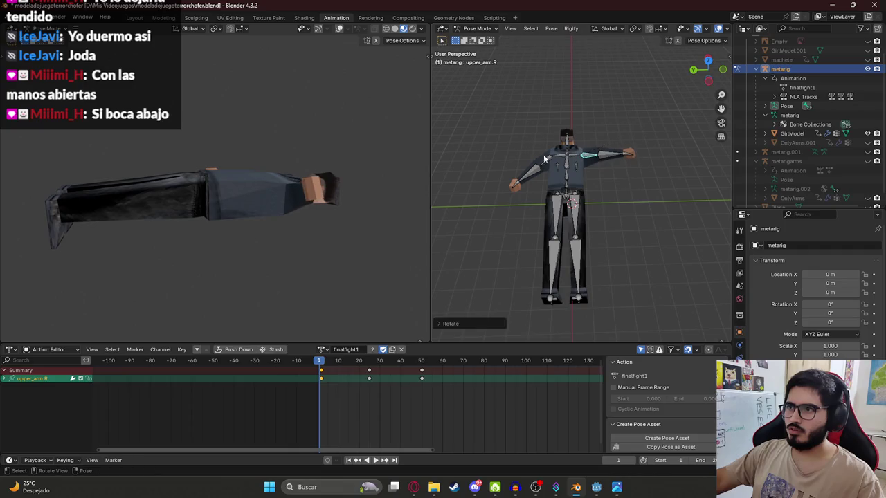
click(543, 154)
key(r)
key(Return)
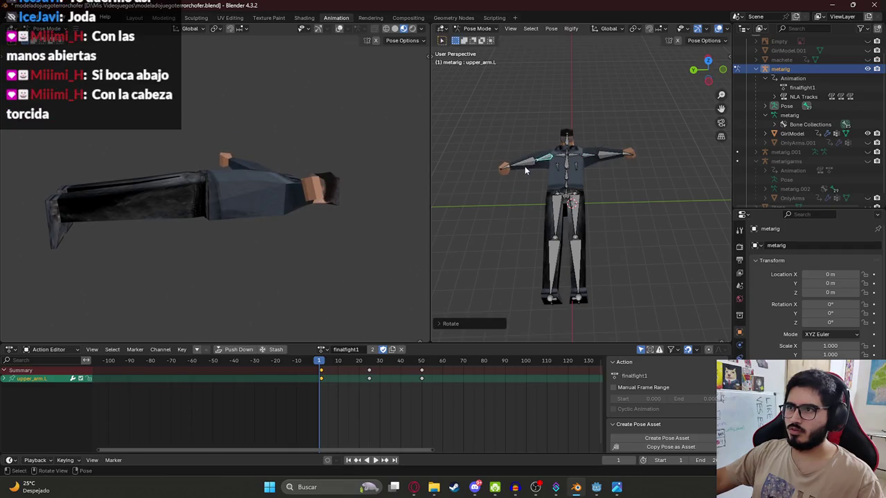
key(r)
click(555, 127)
key(ctrl+z)
key(ctrl+z)
key(ctrl+z)
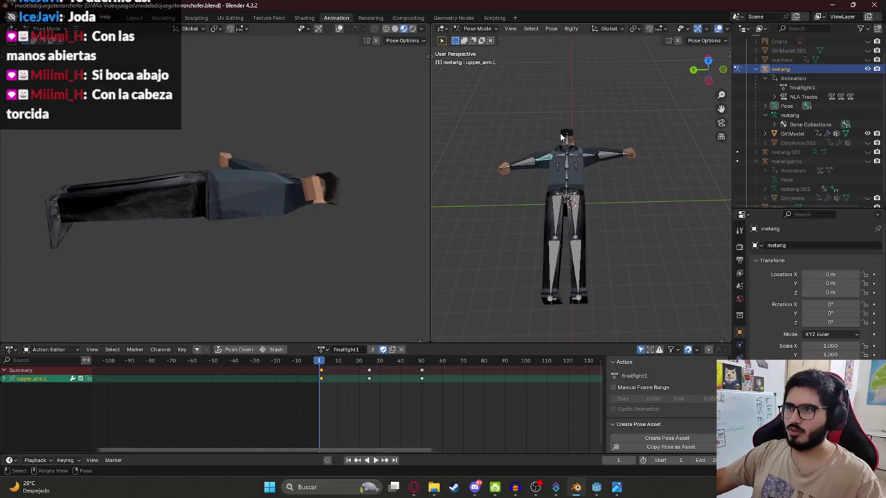
Step: In Top view, rotate the left arm and the right upper arm and forearm, then undo the right-arm changes
key(KP_7)
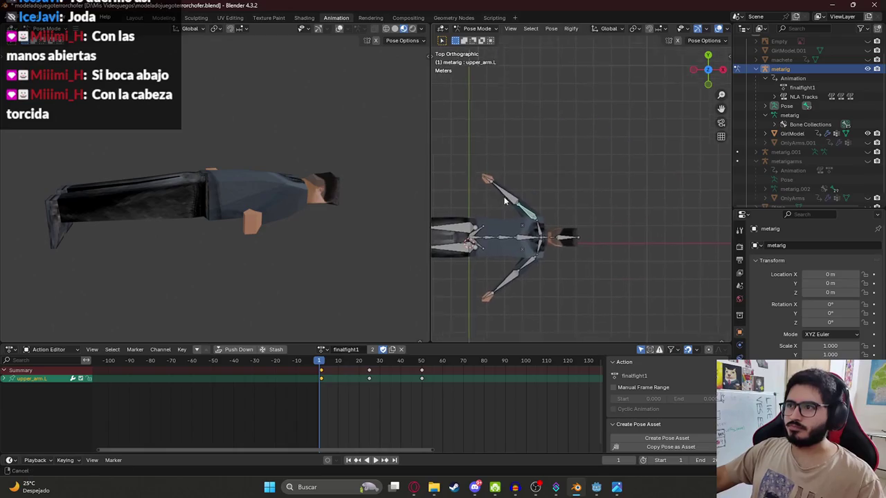
click(533, 181)
key(r)
click(552, 175)
click(517, 278)
key(r)
click(536, 301)
click(536, 301)
key(r)
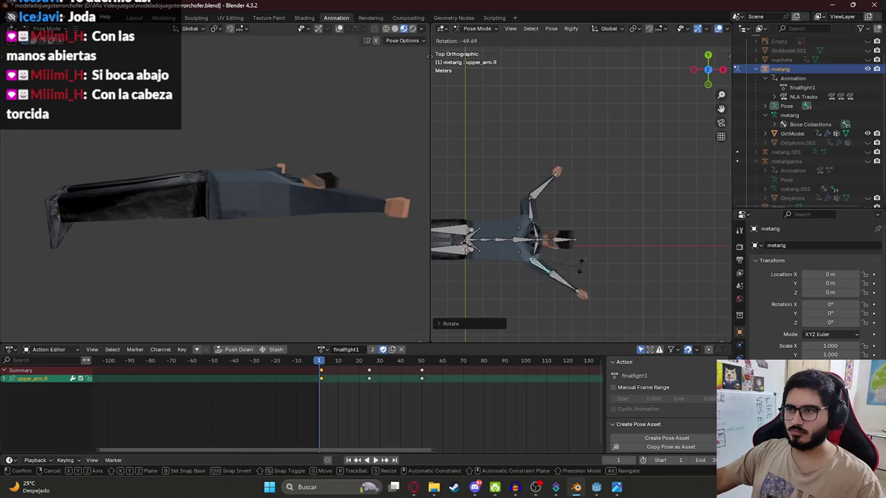
click(527, 309)
key(ctrl+z)
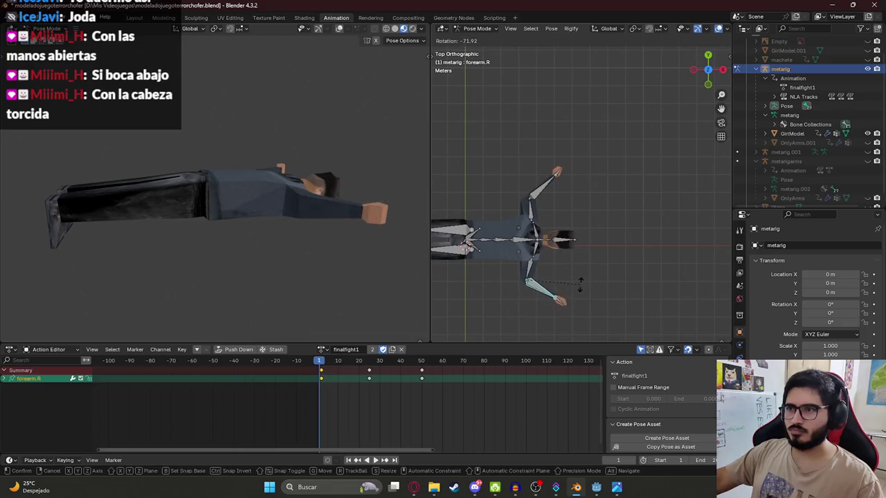
Step: Rotate the left thigh upward and the left shin to start bending the left leg
click(510, 218)
key(r)
click(496, 170)
click(496, 170)
key(r)
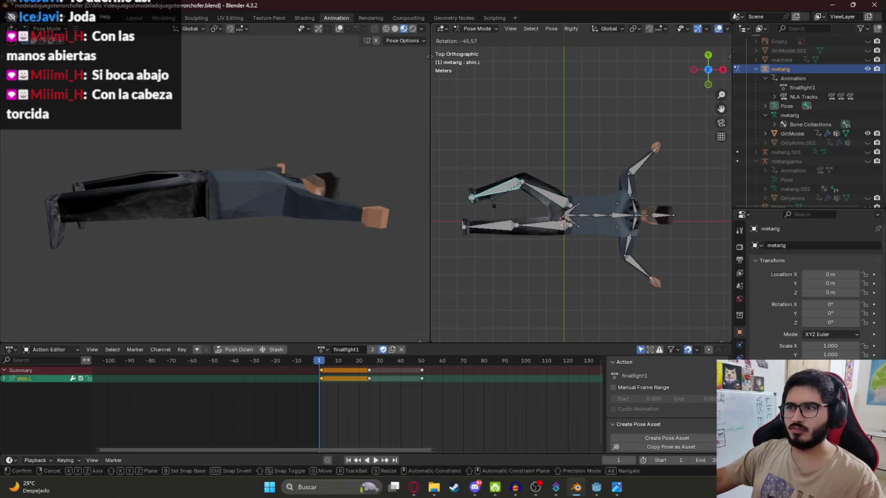
click(493, 203)
Step: Bend the left shin further with three more rotations
mouse_move(83, 228)
mouse_down()
mouse_move(217, 259)
mouse_move(415, 261)
mouse_up()
key(r)
click(537, 187)
key(r)
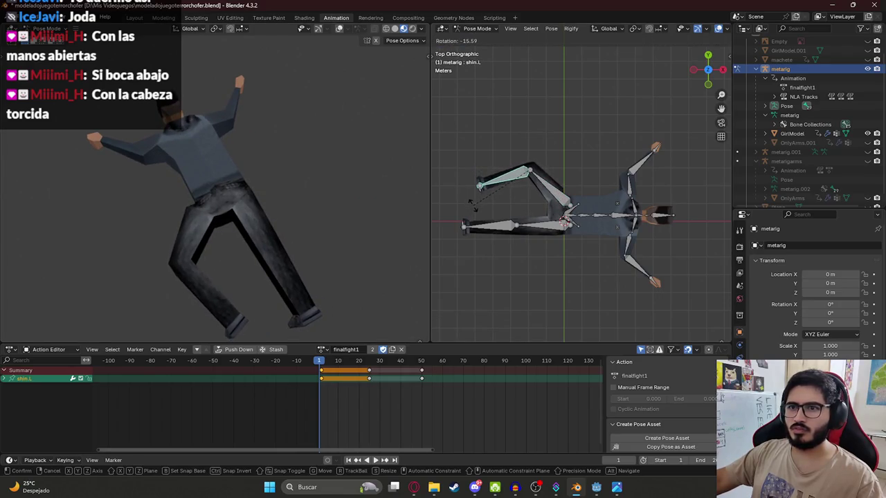
click(472, 204)
key(r)
click(536, 235)
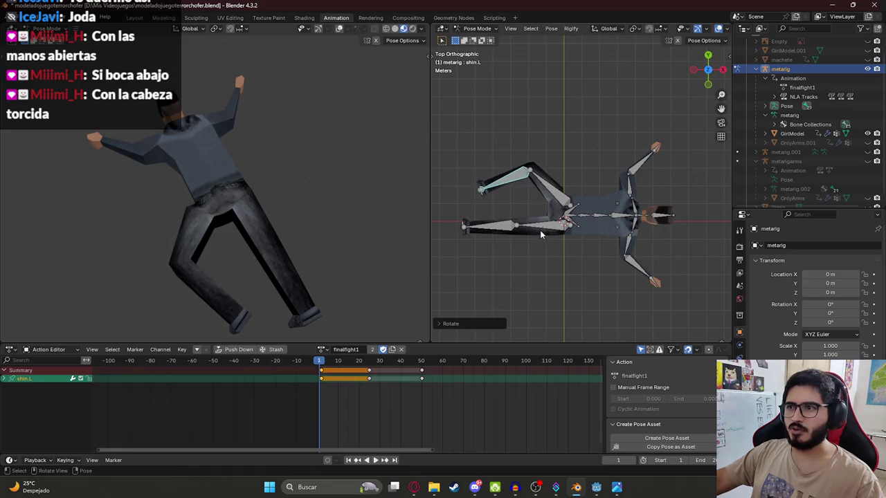
Step: Angle the right thigh down-left and select the head bone
click(539, 232)
key(r)
click(546, 242)
click(650, 220)
scroll(582, 194, up, 5)
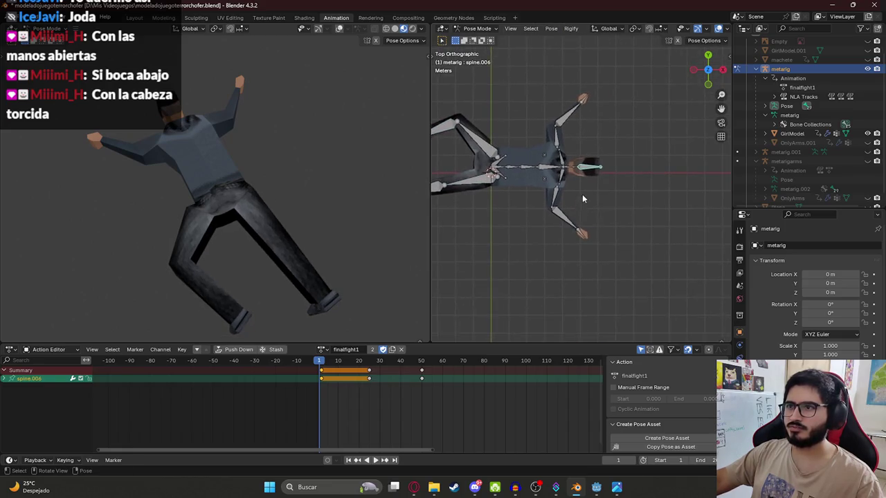
Step: Turn the head around on its local Y axis
key(r)
key(x)
key(z)
key(z)
key(y)
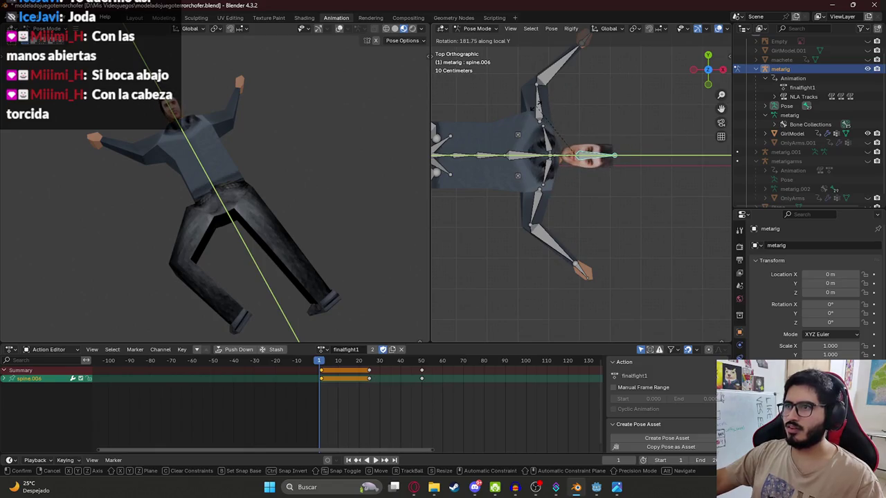
click(539, 109)
mouse_move(241, 158)
mouse_down()
mouse_move(109, 106)
mouse_move(98, 127)
mouse_move(286, 176)
mouse_move(288, 228)
mouse_move(299, 206)
mouse_up()
mouse_move(583, 175)
mouse_down()
mouse_move(557, 181)
mouse_move(513, 227)
mouse_up()
scroll(513, 227, up, 5)
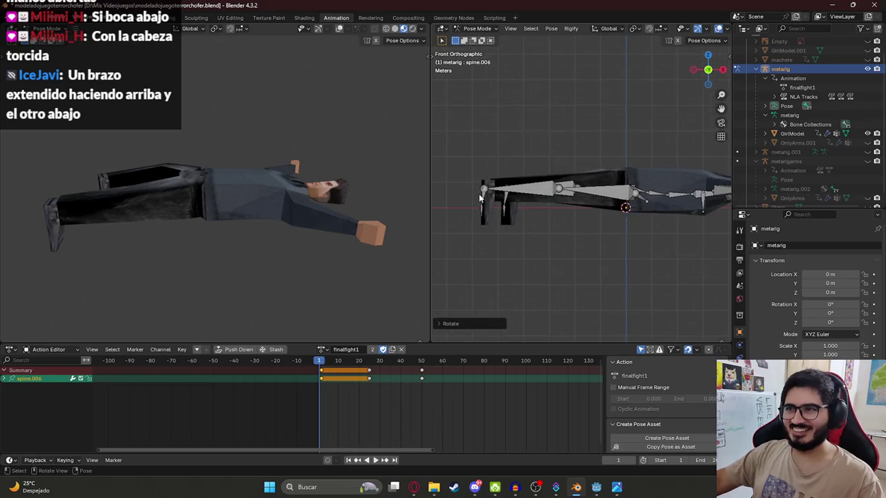
Step: Rotate the right foot, then select the left foot bone
click(478, 194)
key(r)
click(444, 187)
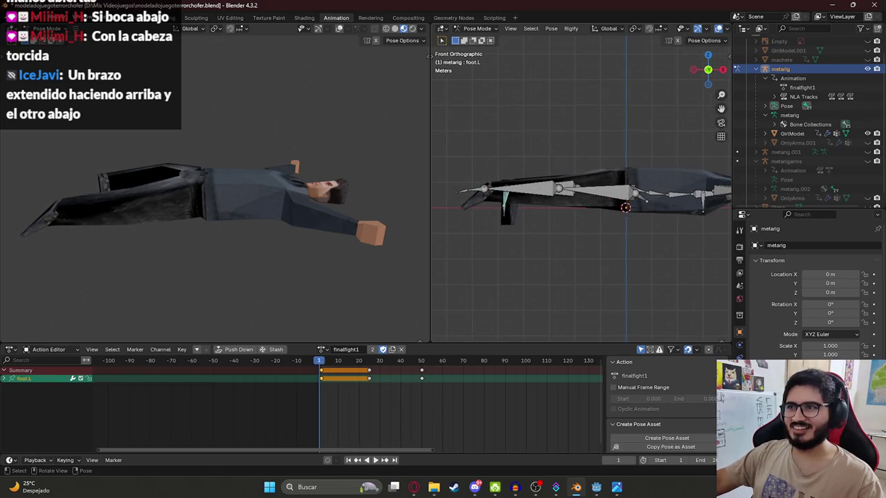
click(482, 187)
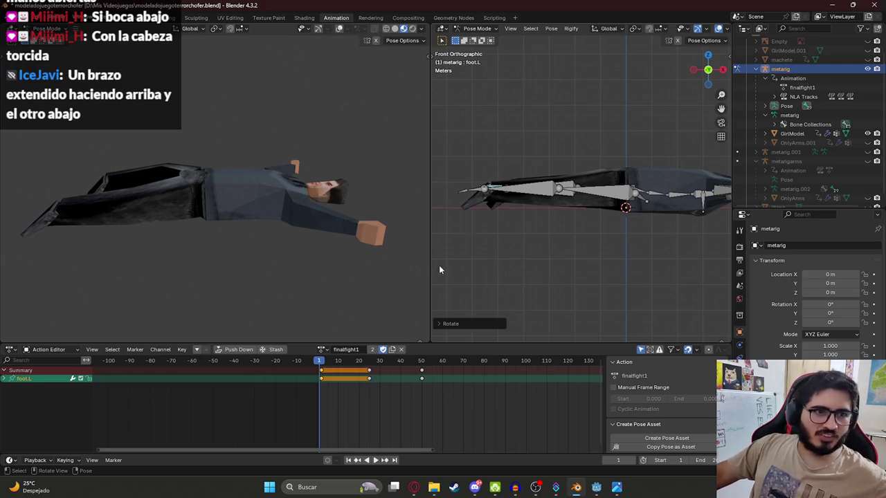
mouse_move(609, 166)
mouse_down()
mouse_move(575, 145)
mouse_move(567, 152)
mouse_move(579, 137)
mouse_move(456, 186)
mouse_move(466, 180)
mouse_up()
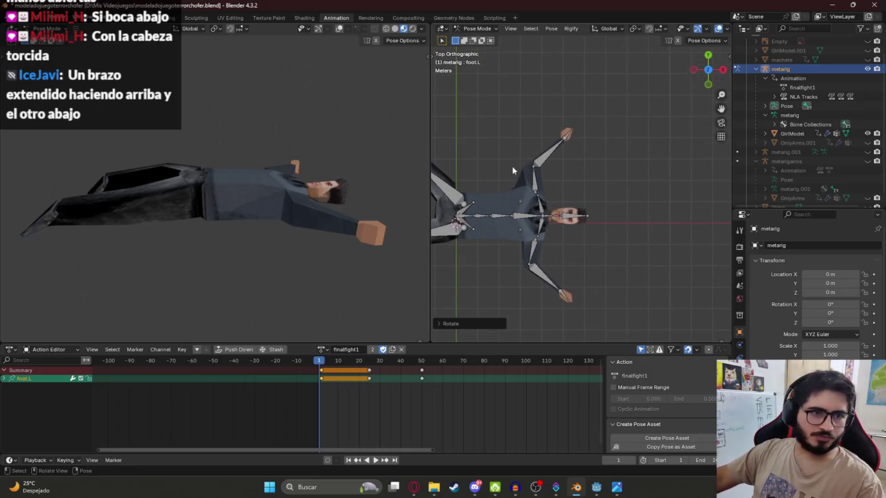
Step: Rotate the right upper arm and swing the right forearm down
click(533, 255)
key(r)
click(523, 276)
click(522, 277)
key(r)
click(534, 173)
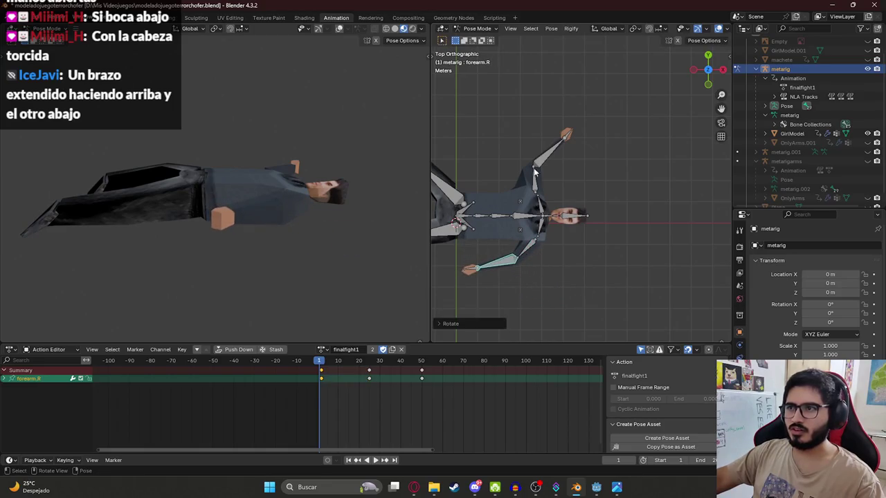
Step: Rotate the head bone spine.006 about X, then again about global X
click(579, 221)
key(r)
key(x)
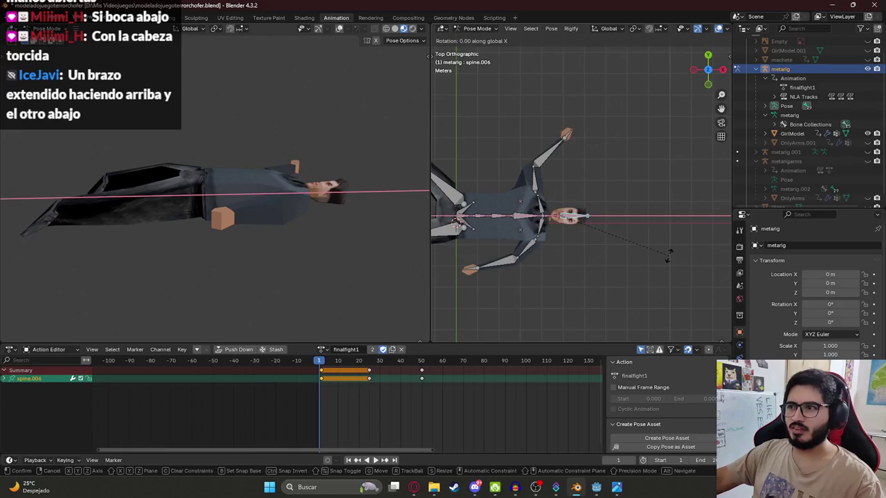
click(670, 260)
key(r)
key(y)
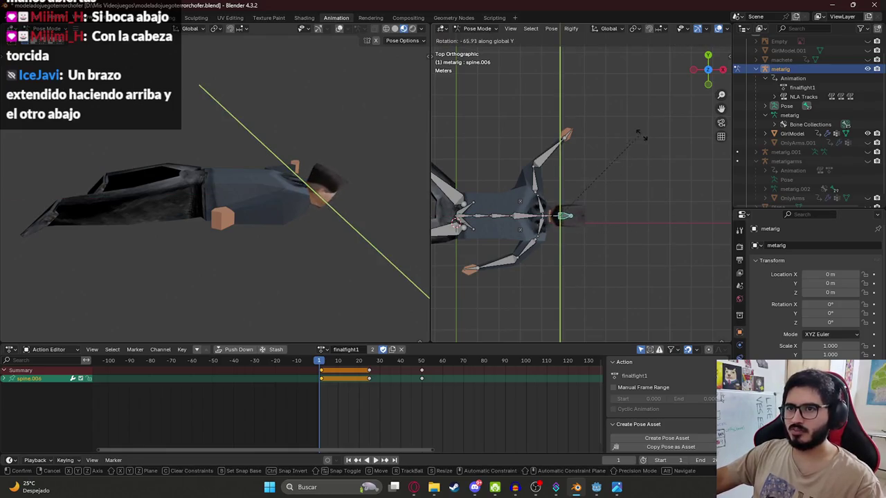
key(z)
key(z)
key(x)
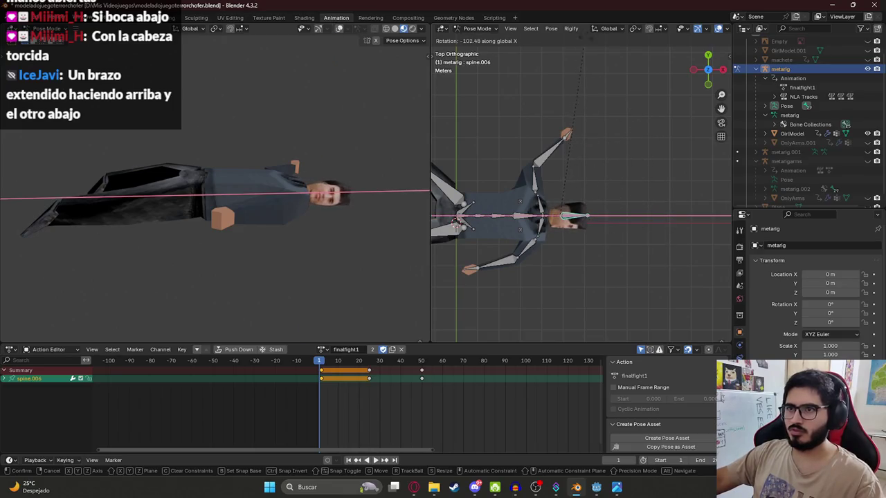
click(256, 196)
Step: Tilt the head twice more about global X, checking it in the shaded view
mouse_move(256, 197)
mouse_down()
mouse_move(227, 207)
mouse_move(209, 184)
mouse_move(223, 188)
mouse_move(199, 213)
mouse_move(242, 235)
mouse_move(242, 211)
mouse_move(295, 206)
mouse_up()
key(r)
key(x)
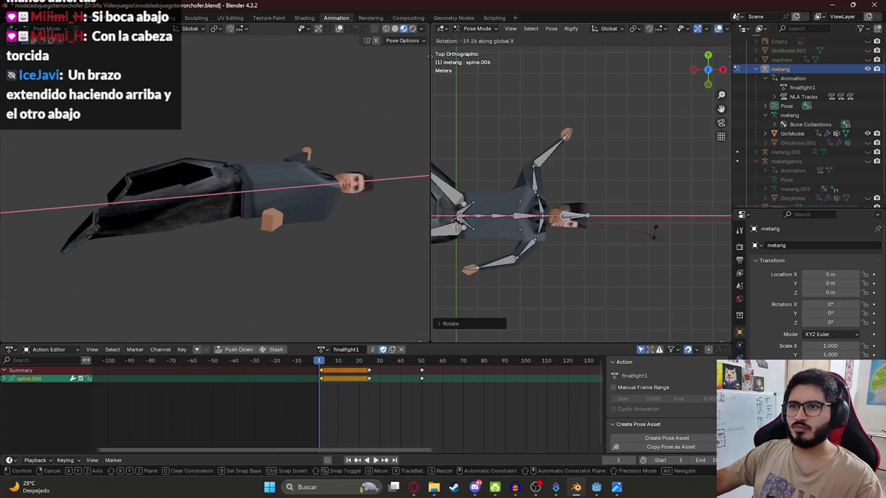
click(660, 238)
mouse_move(291, 242)
mouse_down()
mouse_move(260, 238)
mouse_move(258, 225)
mouse_up()
key(r)
key(x)
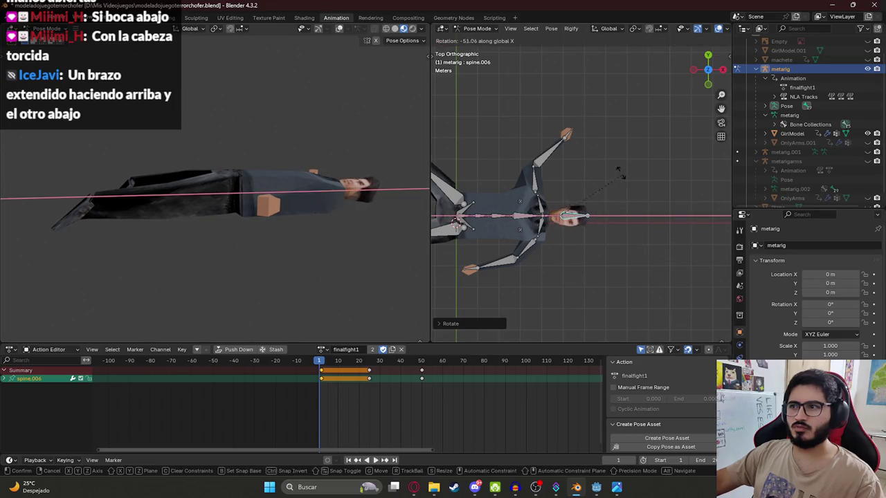
click(631, 225)
mouse_move(304, 211)
mouse_down()
mouse_move(241, 193)
mouse_move(262, 237)
mouse_move(279, 242)
mouse_move(260, 255)
mouse_move(245, 249)
mouse_move(248, 305)
mouse_move(260, 273)
mouse_move(240, 249)
mouse_move(267, 272)
mouse_up()
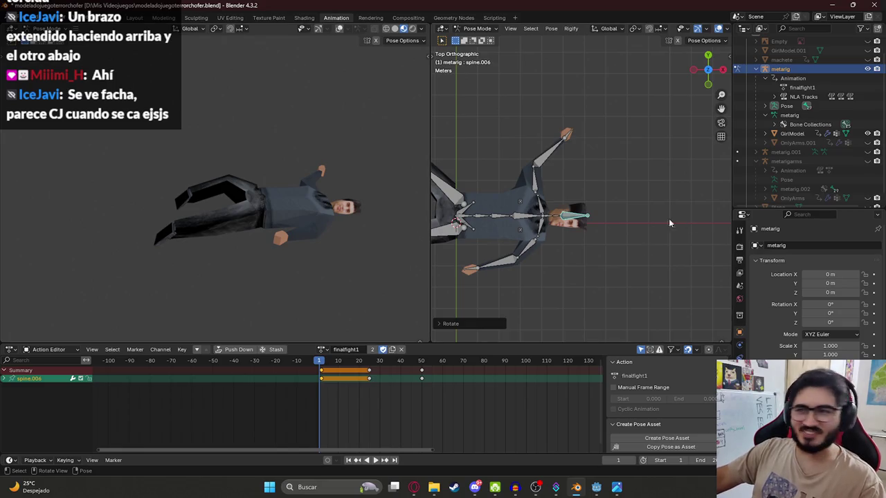
Step: Orbit the shaded and rig views around the posed character and widen the rig viewport leftward
drag(347, 211, 274, 189)
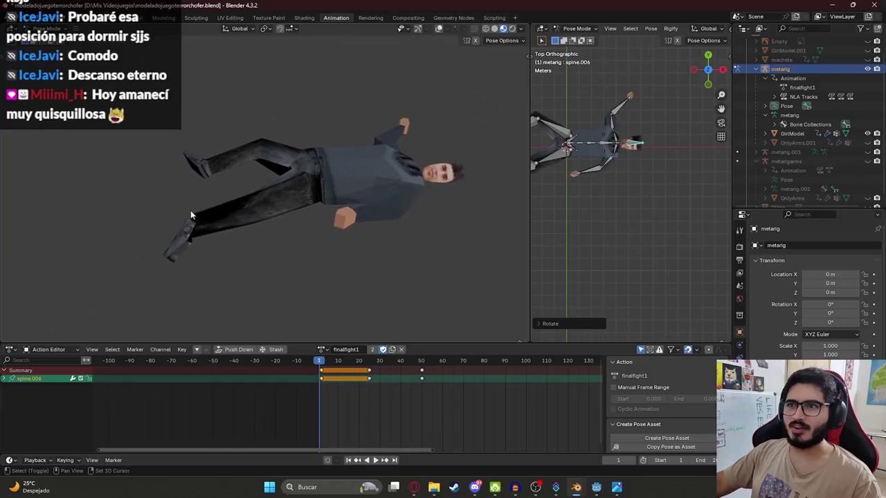
mouse_move(647, 169)
mouse_down()
mouse_move(588, 194)
mouse_move(581, 85)
mouse_move(597, 294)
mouse_move(610, 129)
mouse_move(609, 159)
mouse_move(615, 145)
mouse_up()
mouse_move(249, 194)
mouse_down()
mouse_move(360, 252)
mouse_move(337, 103)
mouse_move(358, 255)
mouse_move(320, 170)
mouse_move(317, 129)
mouse_move(425, 234)
mouse_move(362, 202)
mouse_move(388, 213)
mouse_move(333, 240)
mouse_move(264, 245)
mouse_move(260, 266)
mouse_up()
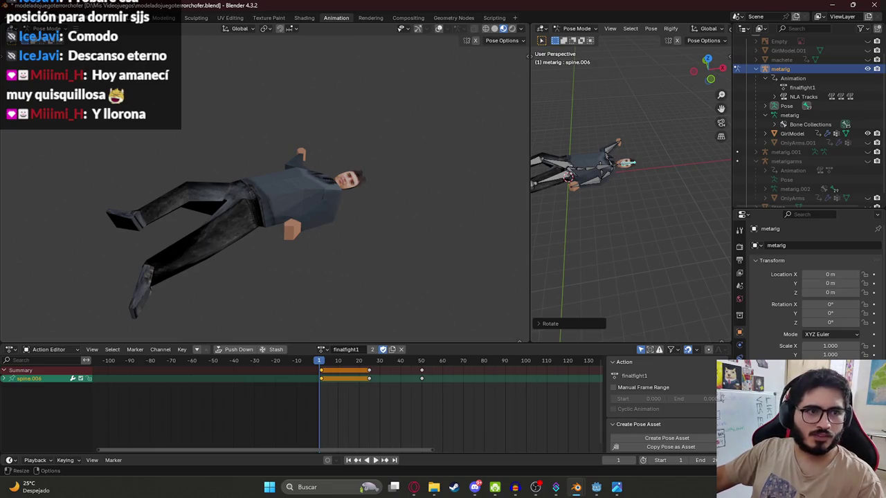
mouse_move(282, 224)
mouse_down()
mouse_move(306, 192)
mouse_move(332, 179)
mouse_up()
drag(531, 211, 385, 211)
click(578, 194)
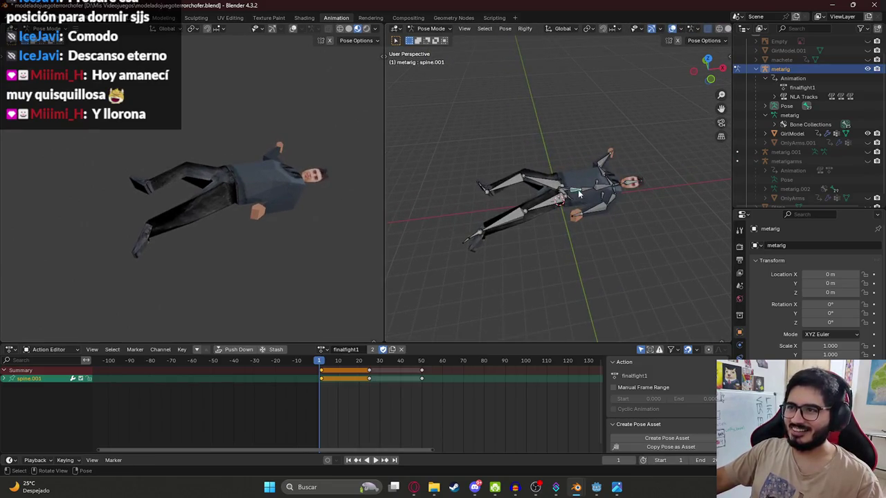
Step: Twist the head spine.006 about its local Y axis
click(628, 189)
key(r)
key(y)
key(y)
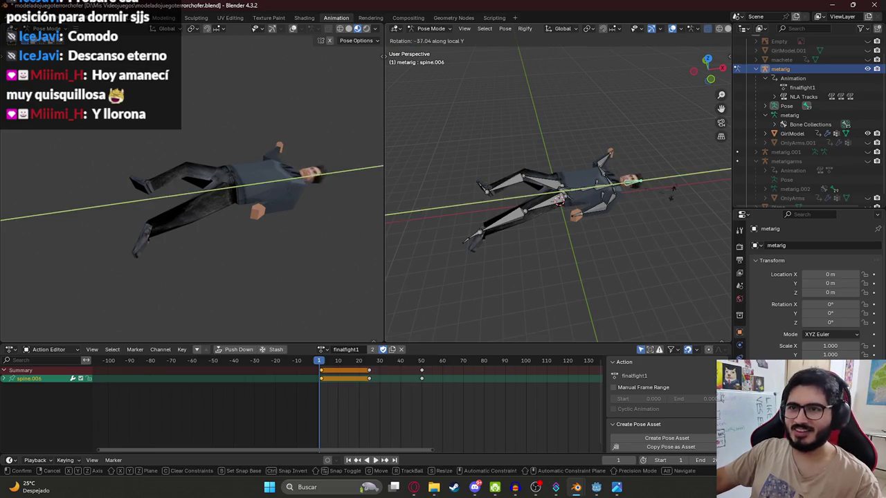
key(Escape)
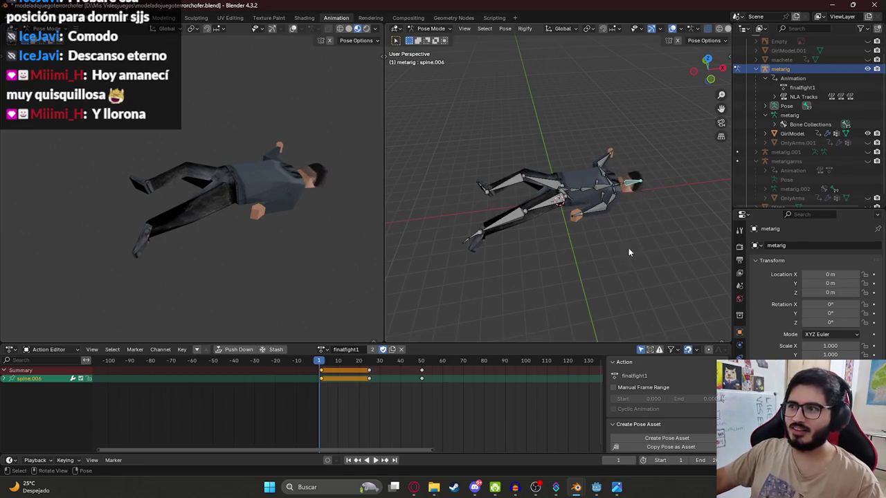
key(r)
key(y)
key(y)
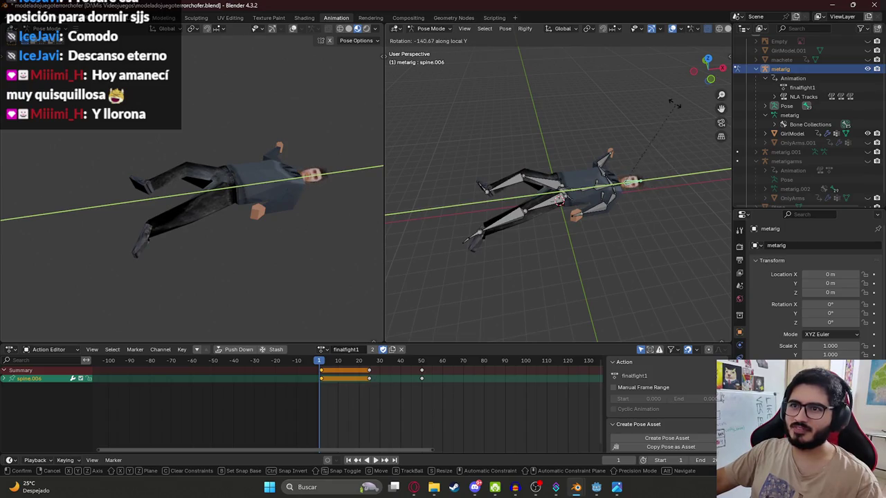
click(647, 84)
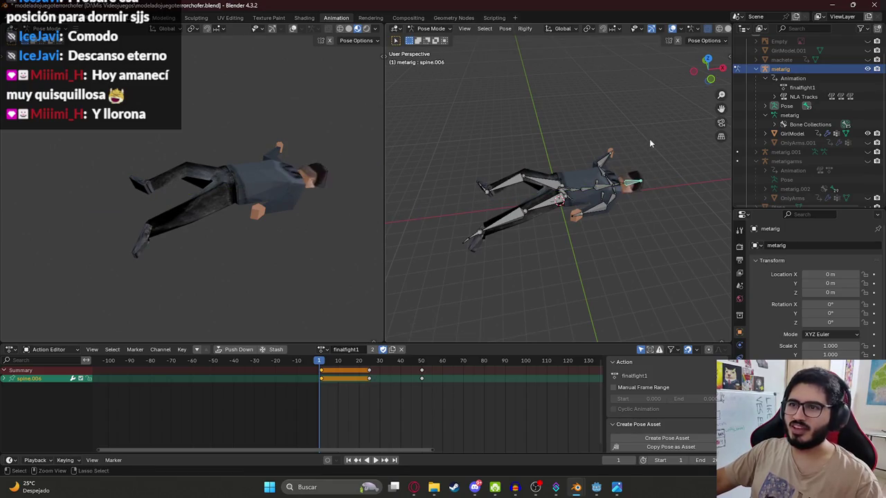
scroll(612, 227, up, 3)
key(r)
key(y)
key(y)
click(635, 103)
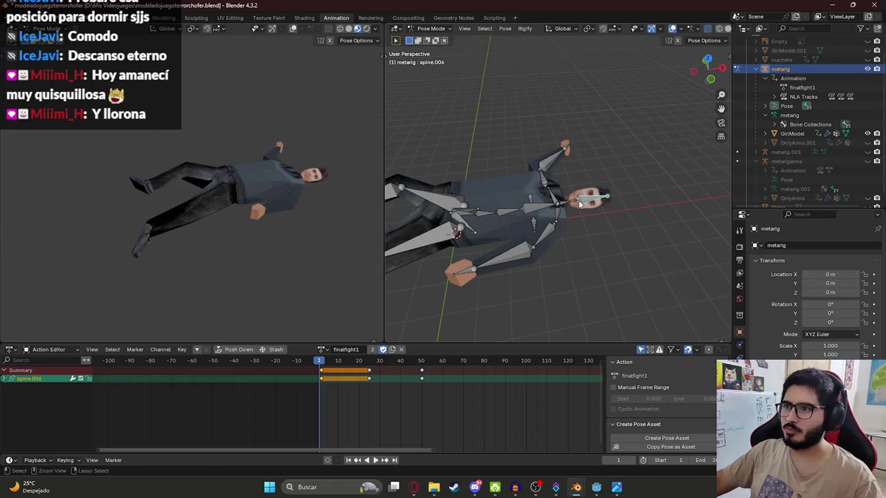
Step: Nudge the neck bone, then try rotating the head and upper spine, cancelling each attempt
key(g)
click(598, 225)
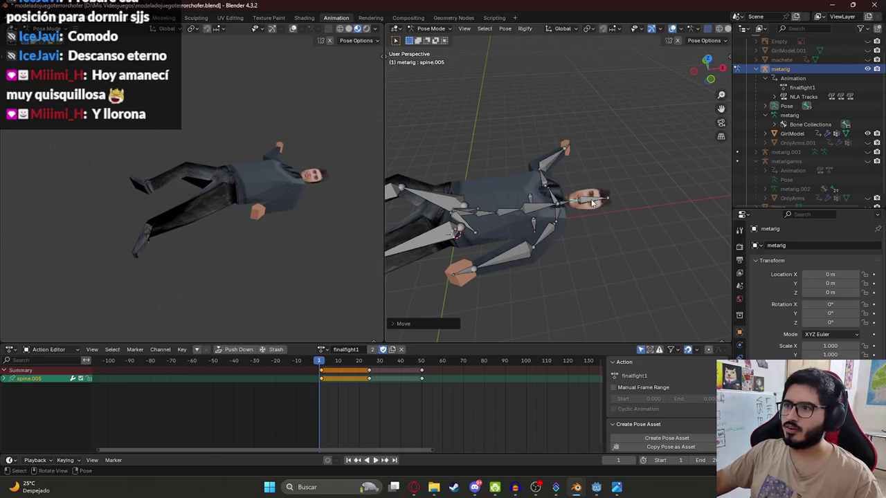
click(592, 203)
key(r)
right_click(622, 230)
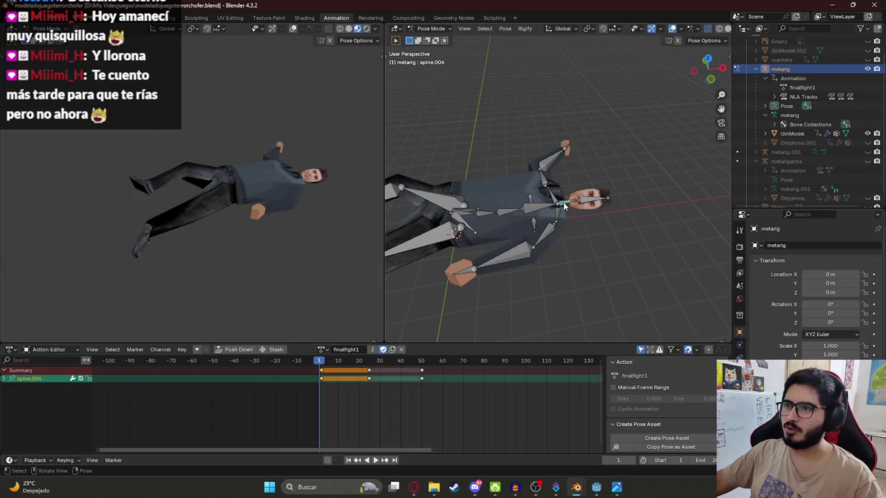
click(563, 205)
key(r)
right_click(589, 211)
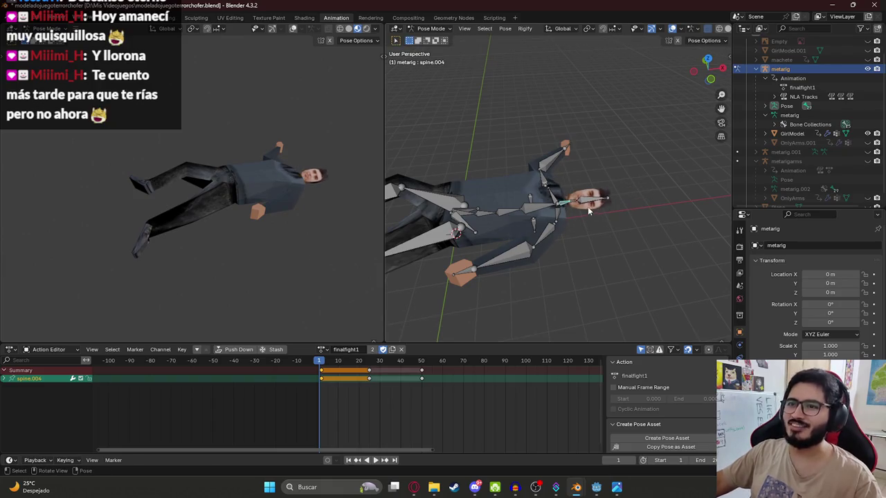
click(578, 199)
key(r)
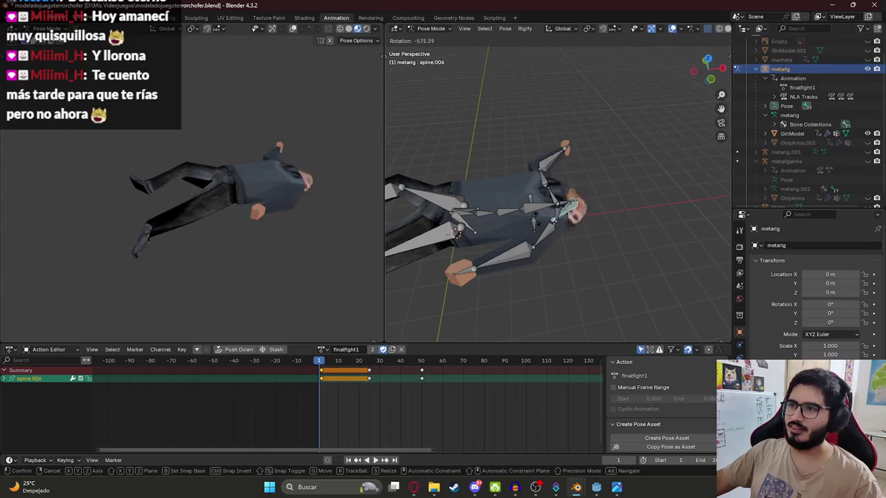
right_click(590, 202)
Step: Undo a trial head move, then rotate neck bone spine.005 about 38° into a crooked angle
key(g)
key(y)
key(x)
click(585, 168)
key(ctrl+z)
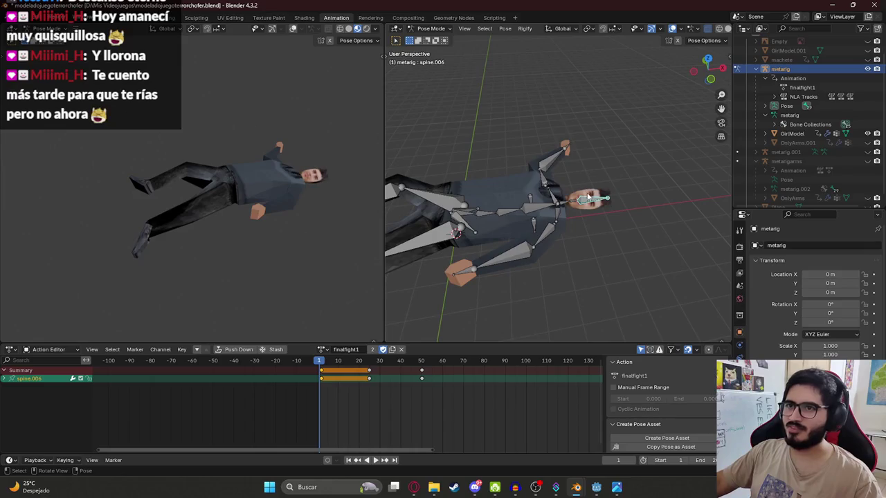
key(ctrl+z)
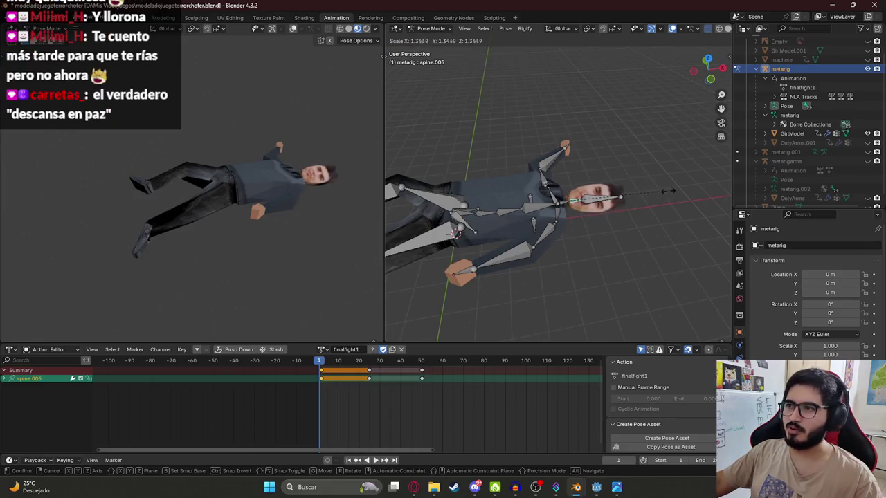
key(ctrl+z)
key(r)
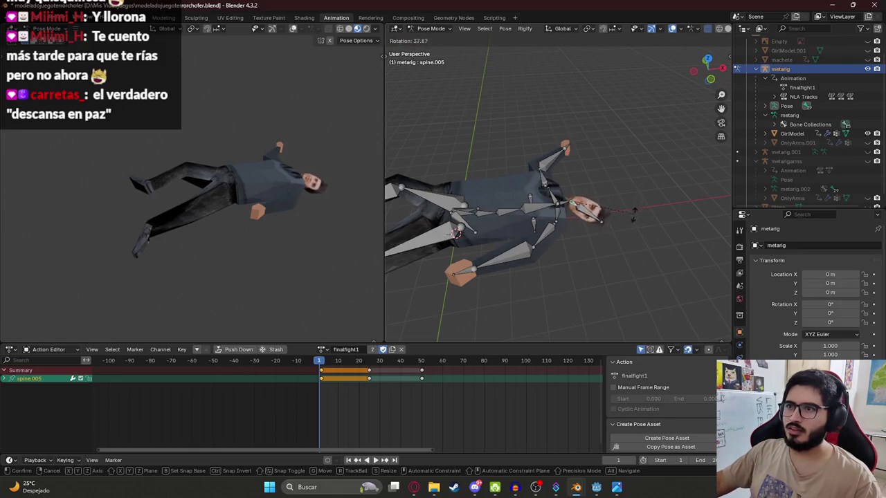
click(611, 241)
drag(286, 198, 271, 232)
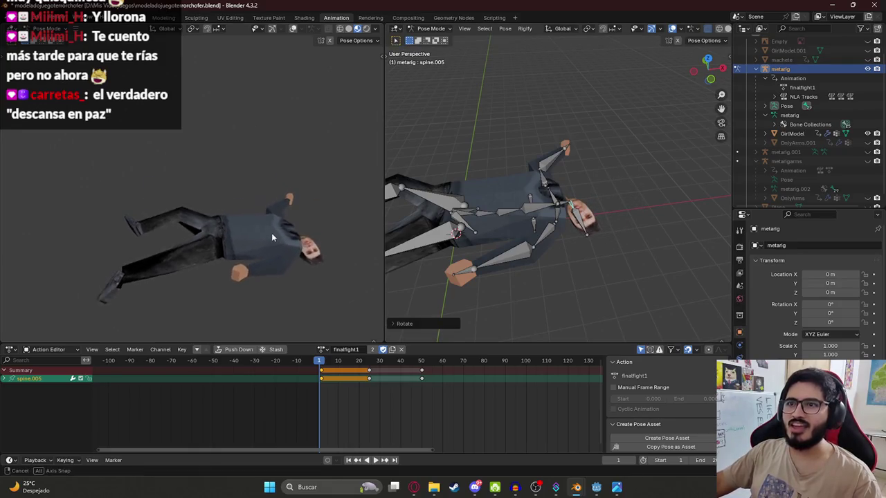
Step: Tilt the head further by rotating the neck, checking the whole character
scroll(277, 243, up, 3)
scroll(242, 178, down, 3)
mouse_move(242, 178)
mouse_down()
mouse_move(259, 201)
mouse_move(238, 210)
mouse_move(228, 201)
mouse_up()
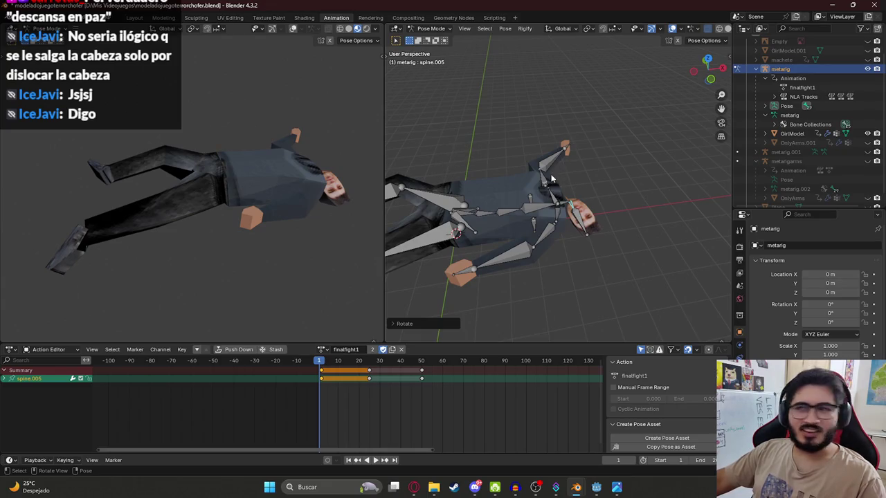
key(r)
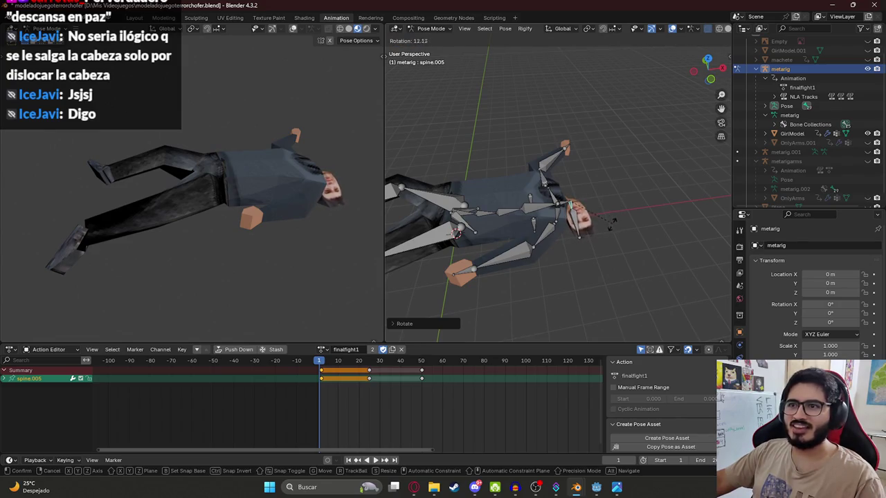
click(612, 222)
drag(246, 192, 204, 178)
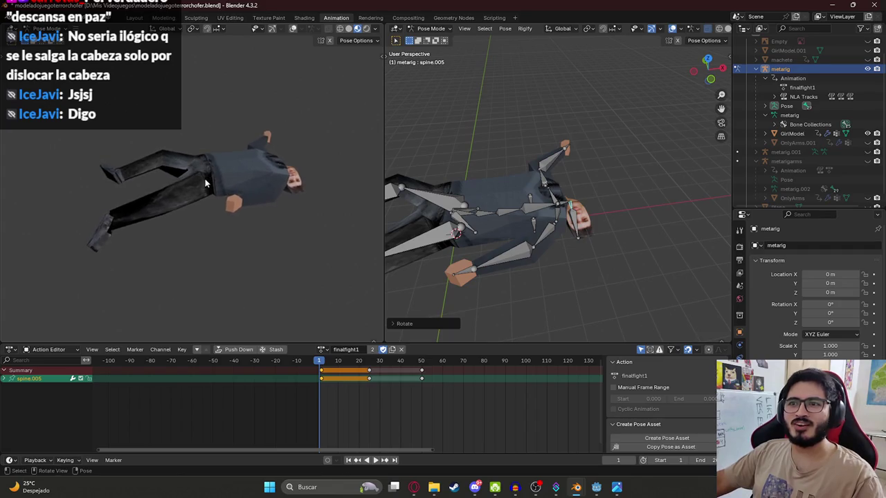
scroll(205, 179, up, 2)
Step: Frame the lying character wide, screen-capture it, and open the latin-shadows-cosas folder
drag(389, 204, 717, 204)
drag(366, 216, 362, 218)
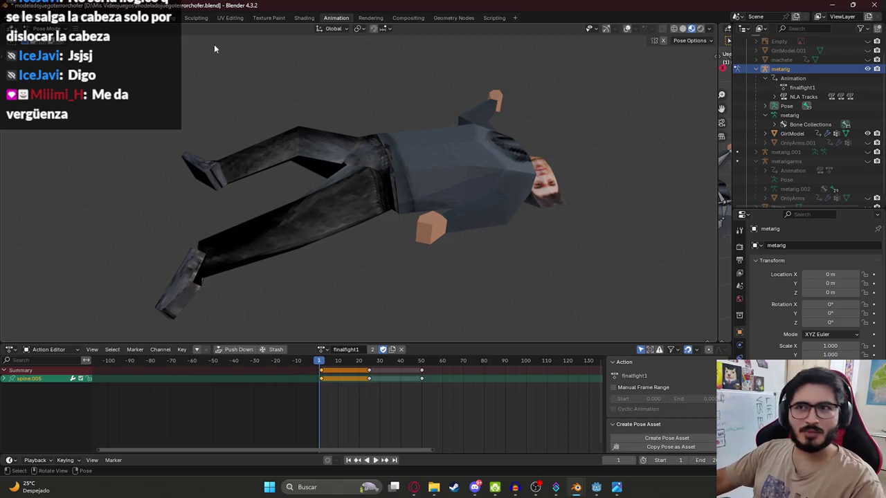
key(super+shift+s)
mouse_move(94, 42)
mouse_down()
mouse_move(794, 413)
mouse_move(617, 323)
mouse_up()
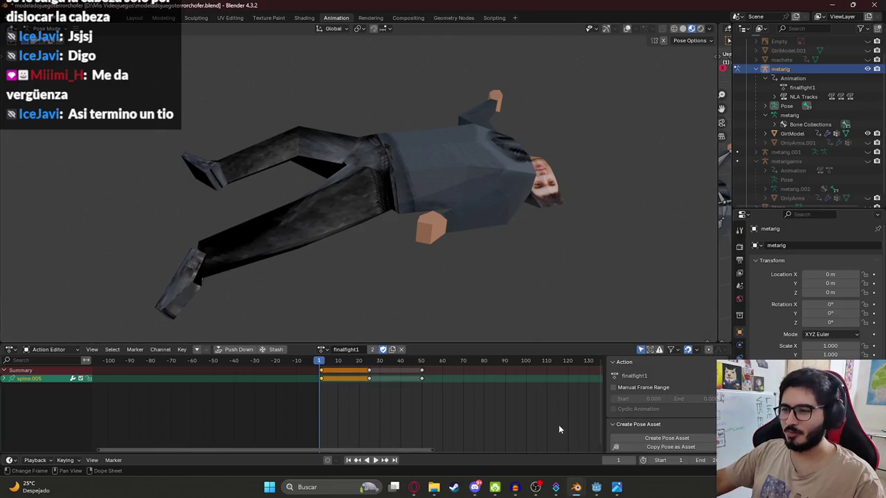
click(434, 487)
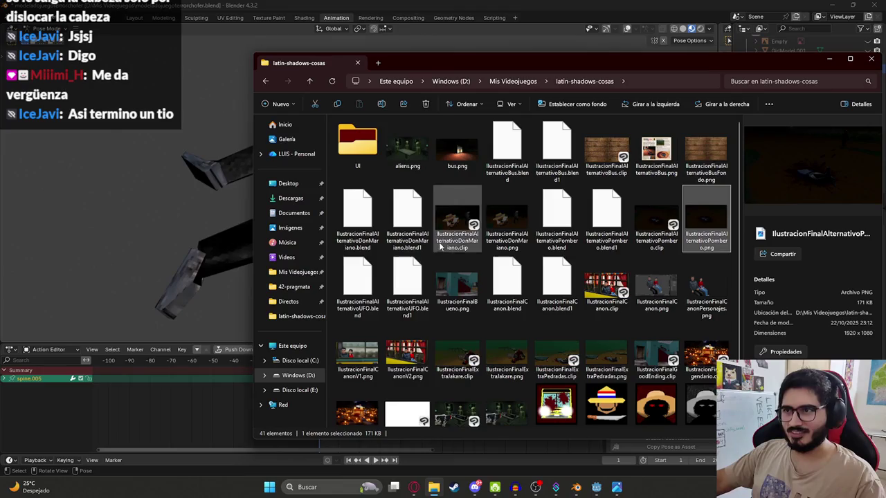
Step: Duplicate the DonMariano .clip illustration file
click(453, 221)
key(ctrl+c)
key(ctrl+v)
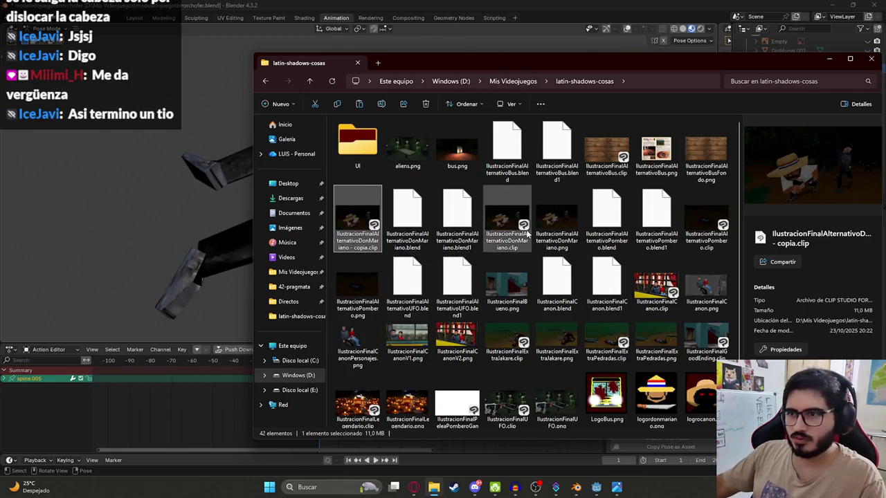
Step: Rename the copy to IlustracionFinalPomberoDerrota.clip and open it in Clip Studio Paint
key(F2)
key(Right)
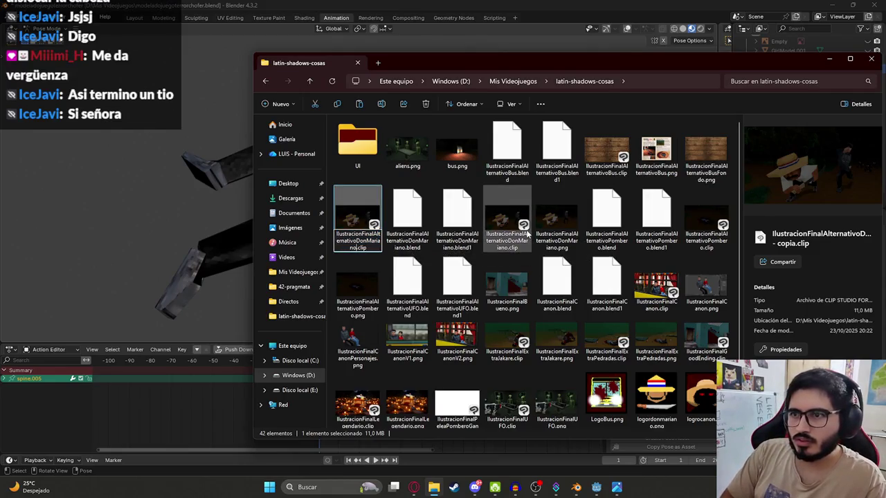
key(BackSpace)
key(BackSpace)
key(BackSpace)
key(BackSpace)
key(BackSpace)
key(BackSpace)
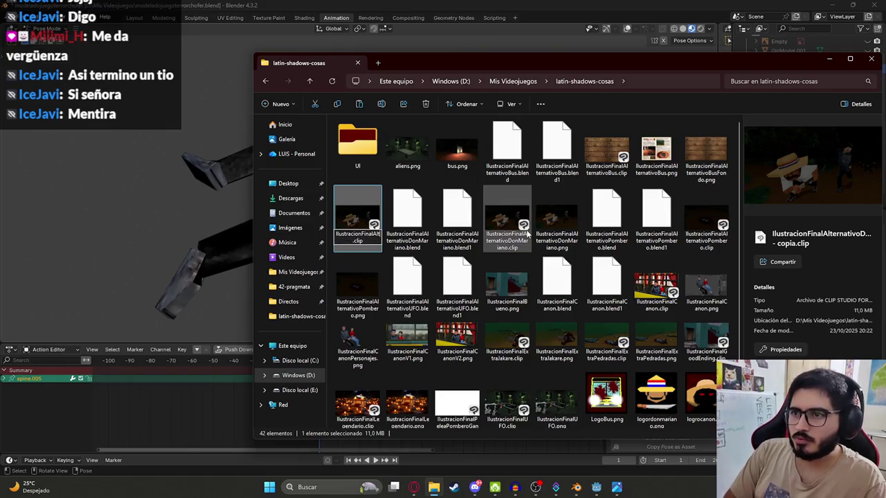
text(Pombero)
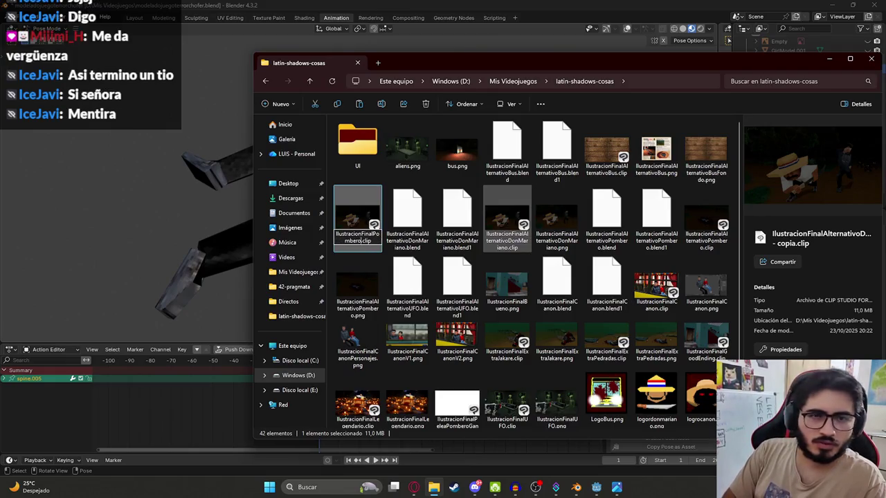
key(Return)
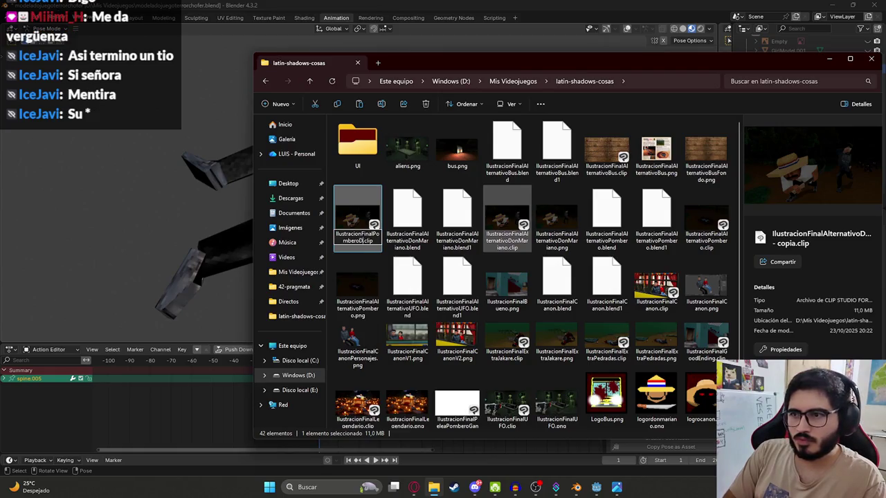
key(Return)
double_click(457, 405)
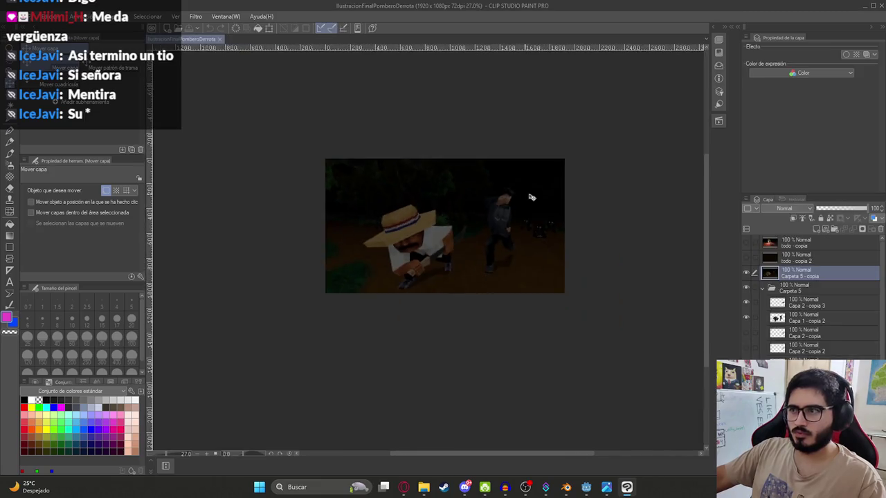
Step: Delete the old Carpeta 5 scene layer so the canvas is blank, then go back to Blender
right_click(806, 286)
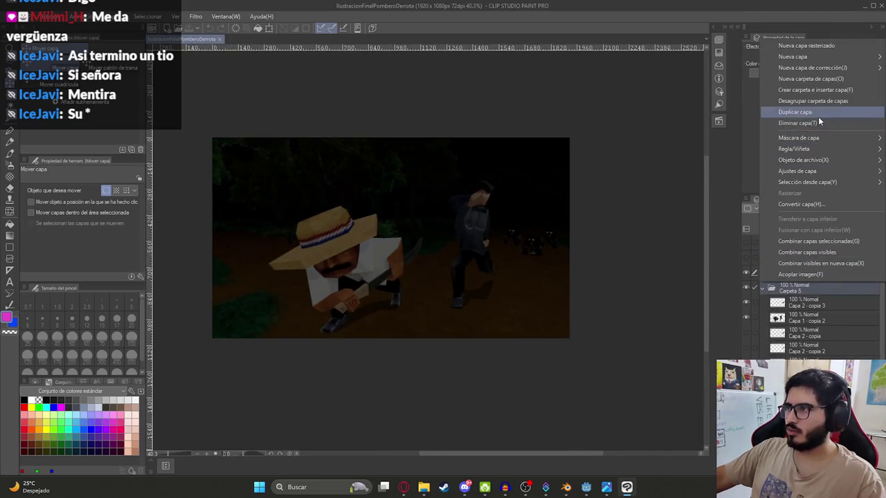
click(818, 116)
click(804, 286)
right_click(804, 286)
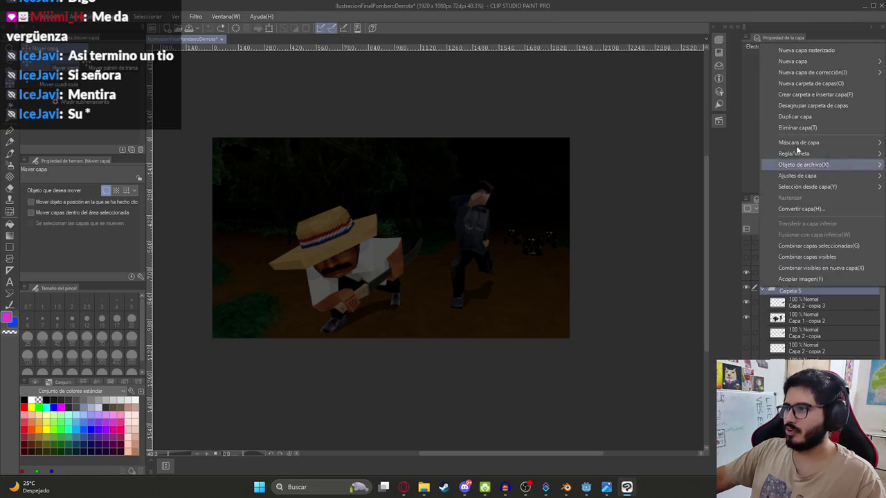
click(795, 128)
right_click(790, 274)
click(808, 117)
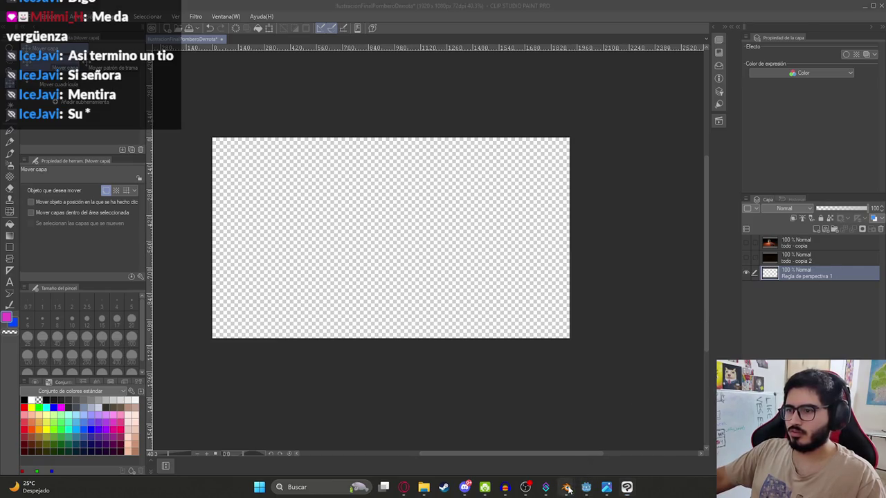
mouse_move(566, 487)
click(524, 439)
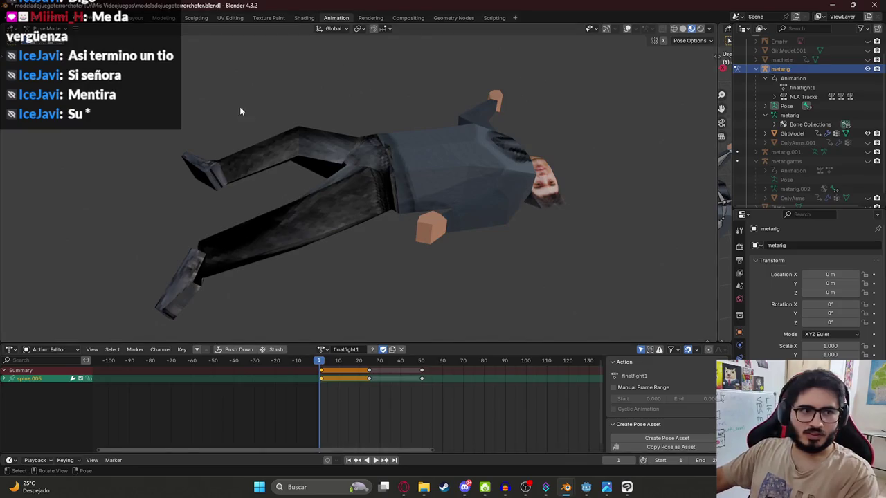
Step: Capture the lying character from Blender's 3D view and paste it into the canvas
key(super+shift+s)
mouse_move(89, 49)
mouse_down()
mouse_move(630, 336)
mouse_move(642, 332)
mouse_up()
key(alt+Tab)
key(ctrl+v)
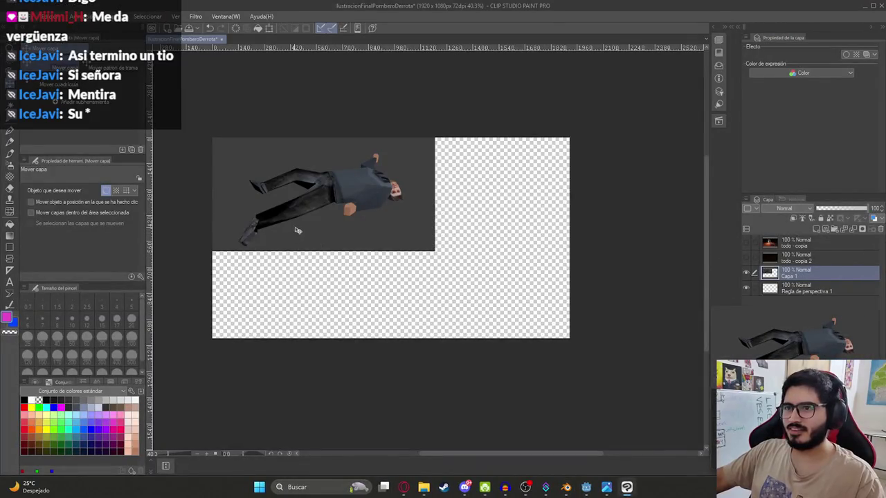
drag(309, 228, 372, 270)
Step: Auto-select and delete the grey background around the pasted character
scroll(371, 270, up, 2)
key(w)
click(363, 238)
key(Delete)
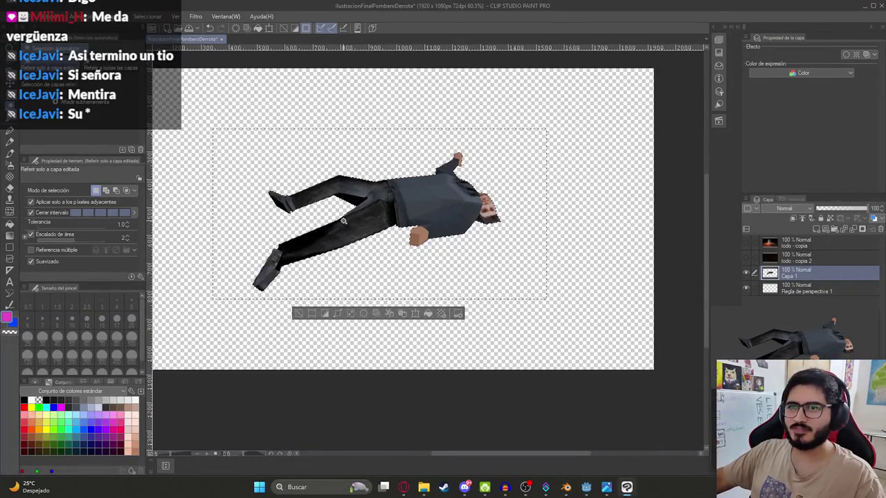
key(ctrl+d)
Step: Move the character layer lower and to the right on the canvas
scroll(510, 228, down, 2)
key(k)
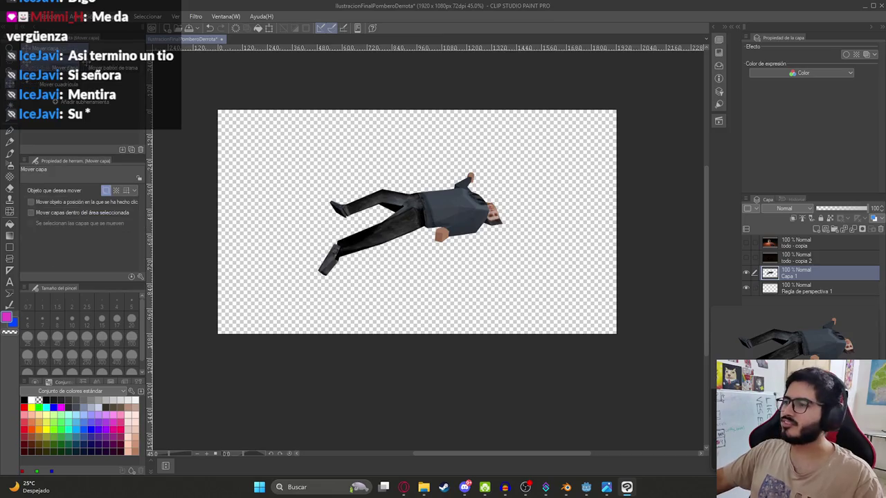
mouse_move(409, 206)
mouse_down()
mouse_move(457, 264)
mouse_move(547, 277)
mouse_move(523, 289)
mouse_move(555, 281)
mouse_up()
scroll(546, 276, up, 2)
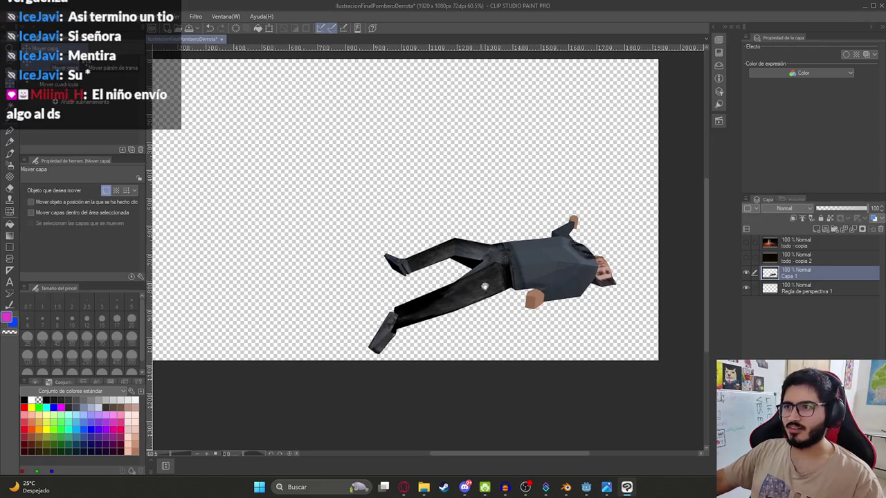
scroll(484, 286, down, 2)
scroll(450, 282, up, 6)
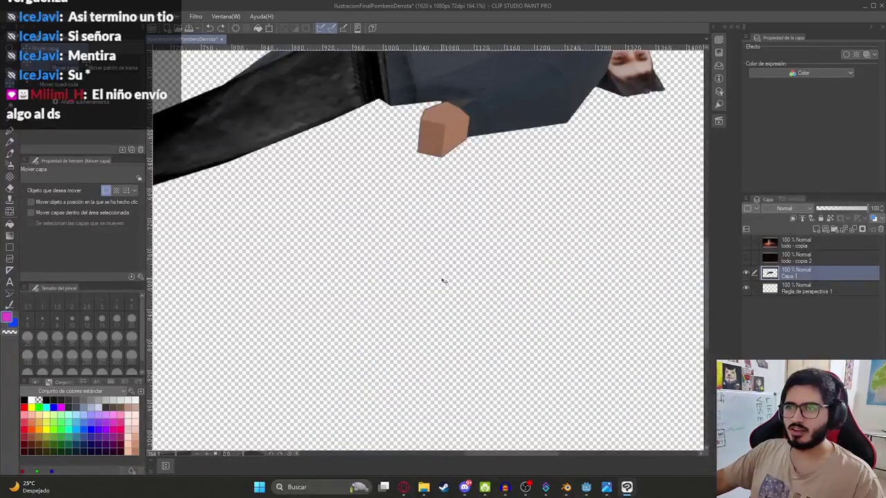
scroll(445, 281, down, 3)
scroll(428, 276, up, 2)
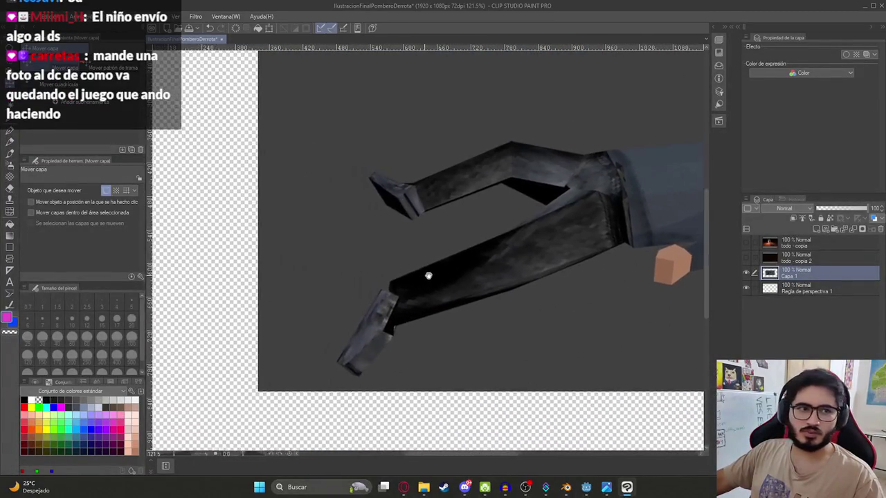
key(w)
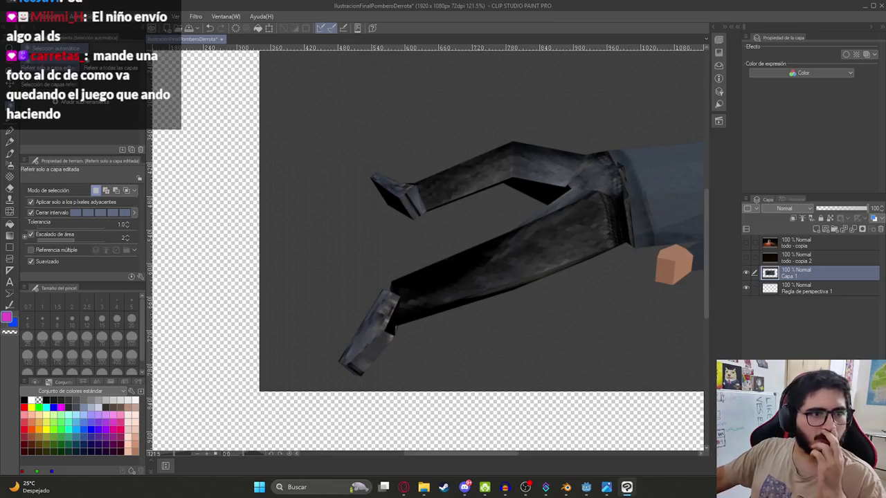
click(464, 487)
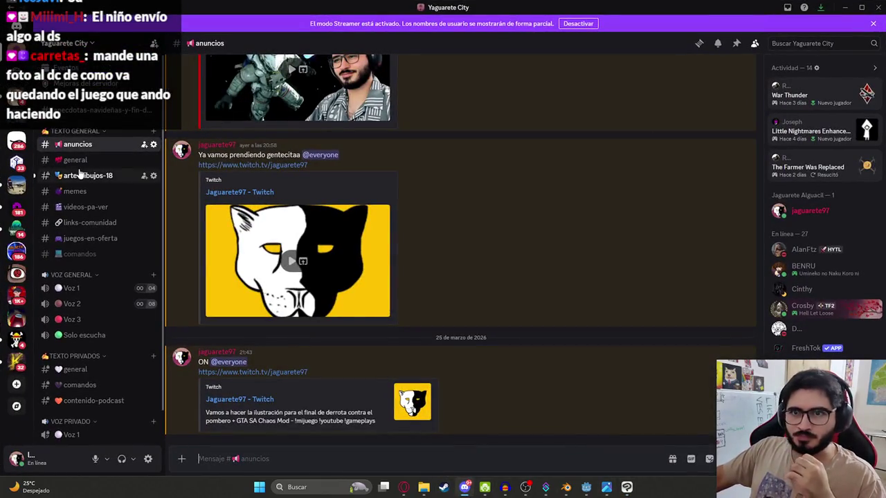
Step: Open the arte-dibujos-18 channel and zoom in and out on the posted game screenshot
click(80, 175)
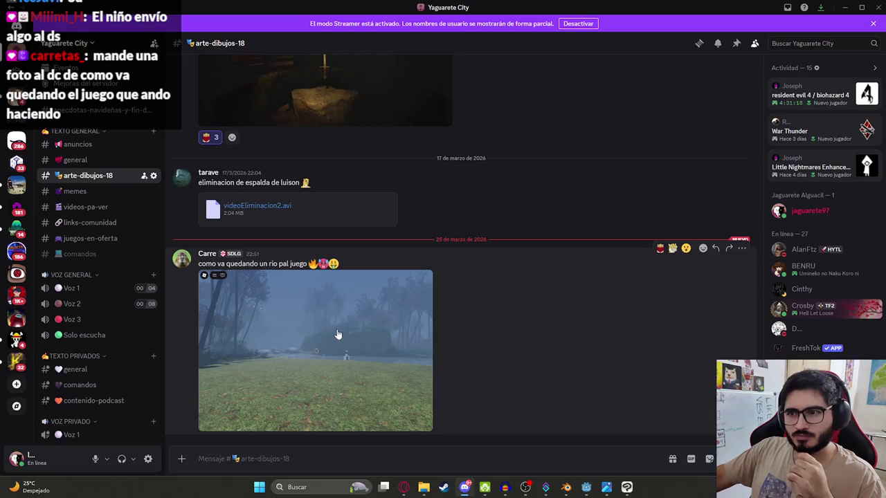
click(337, 335)
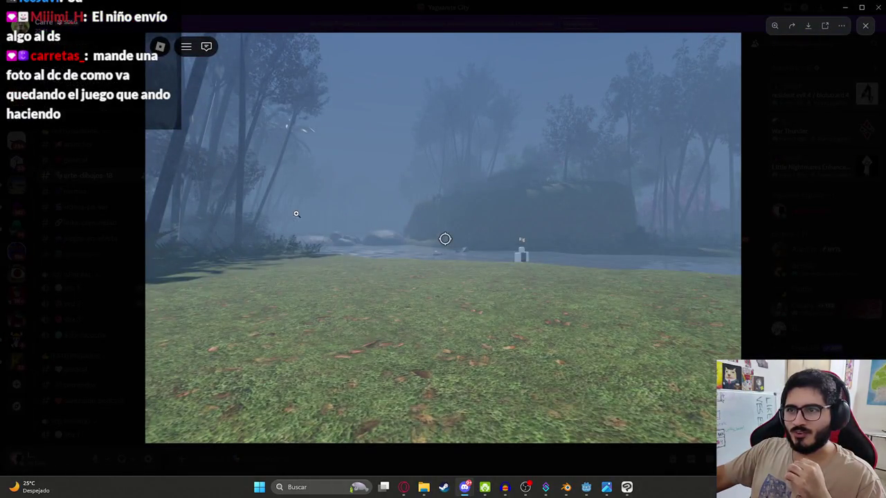
click(502, 160)
click(494, 263)
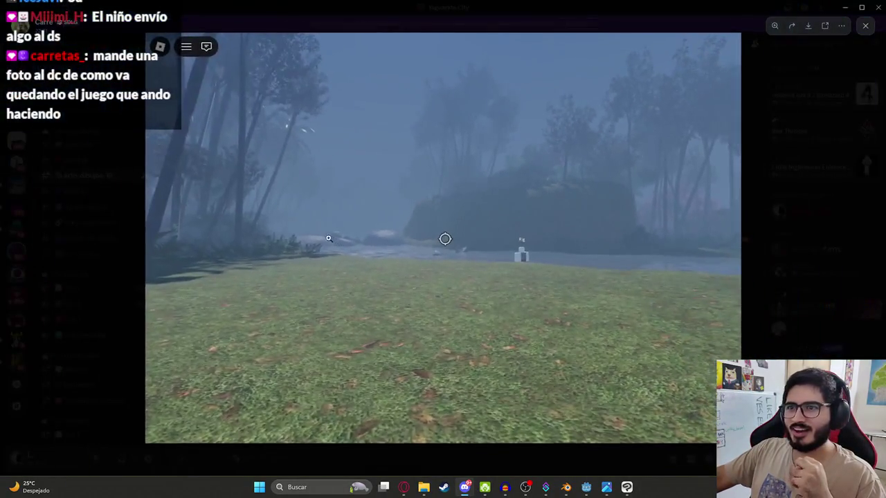
click(339, 249)
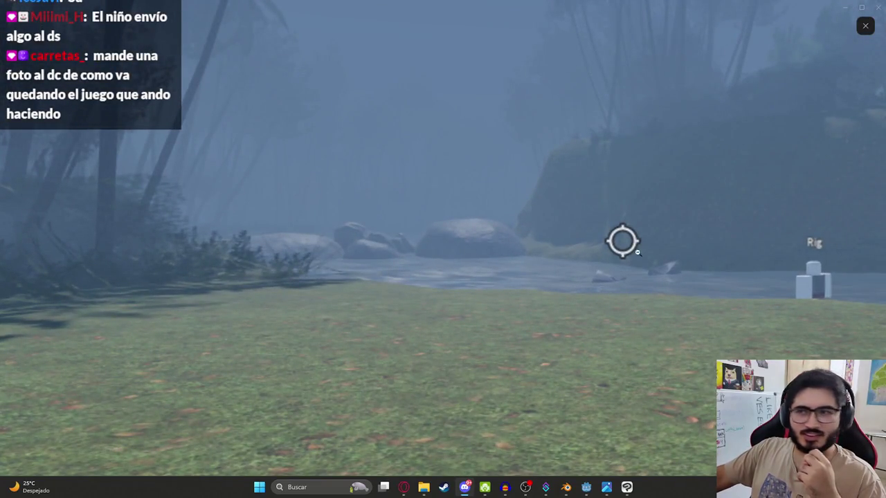
click(580, 276)
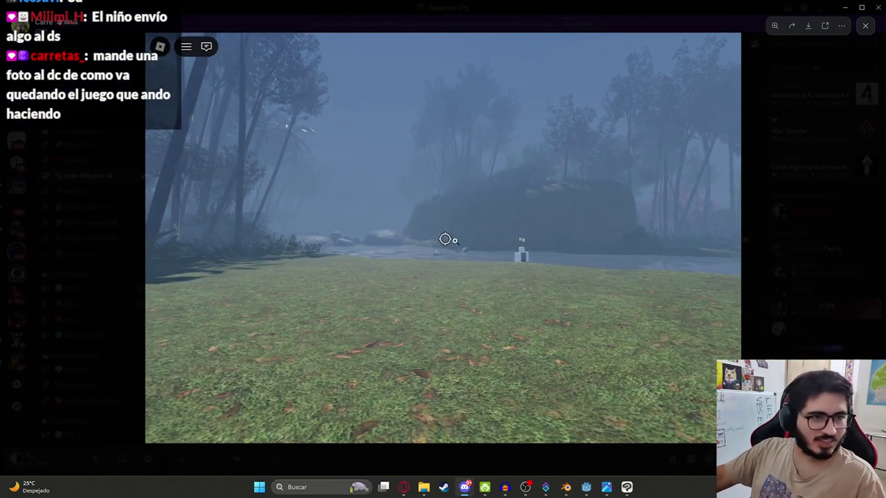
click(497, 256)
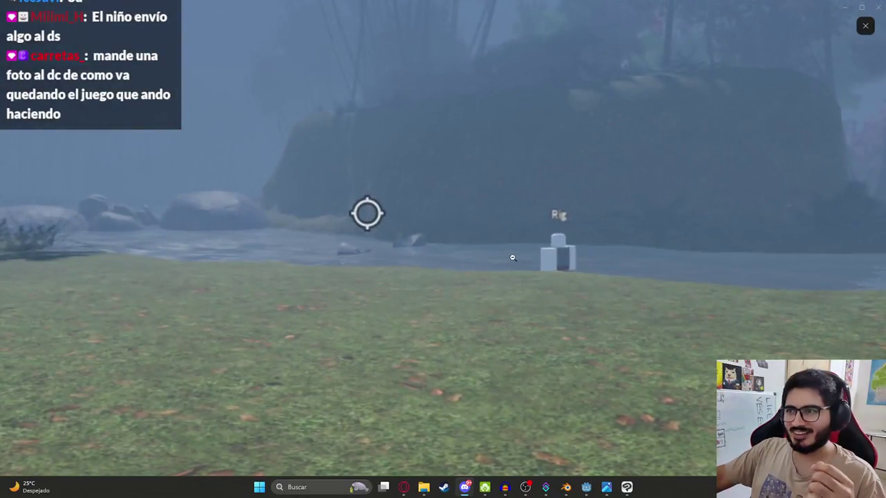
click(513, 249)
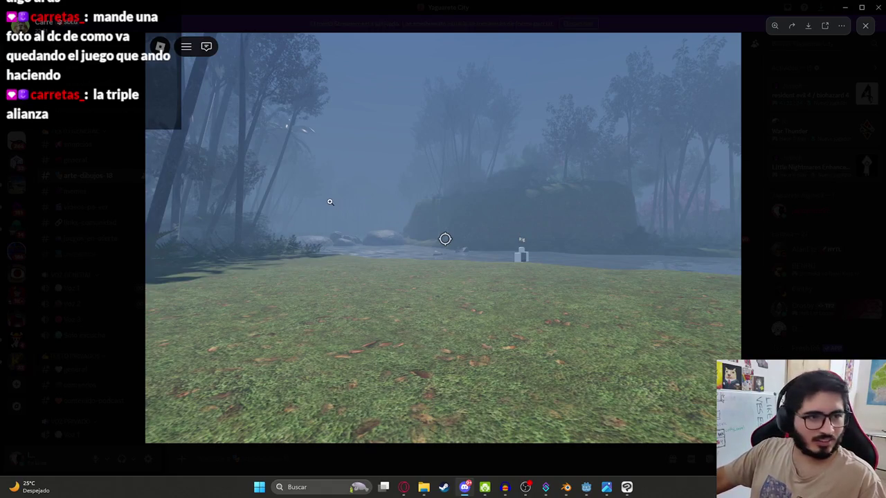
Step: Zoom into several spots of the foggy screenshot, then back out to the whole image
click(521, 248)
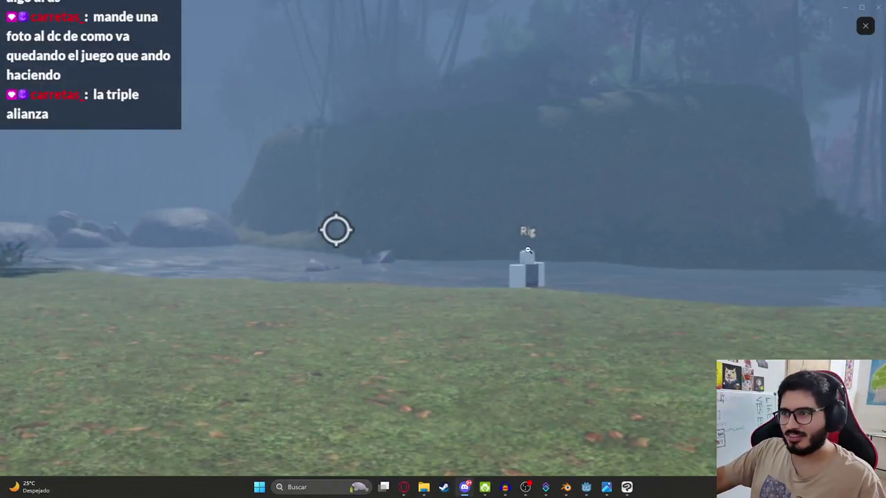
click(680, 281)
click(754, 267)
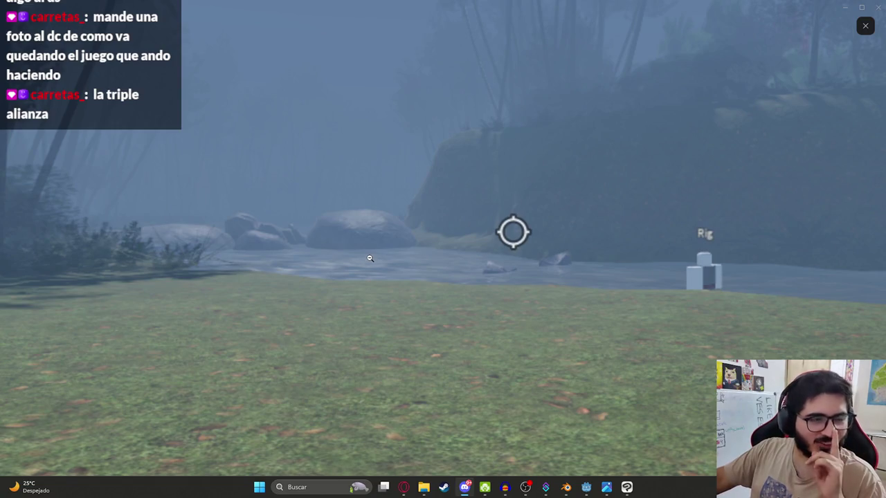
click(342, 251)
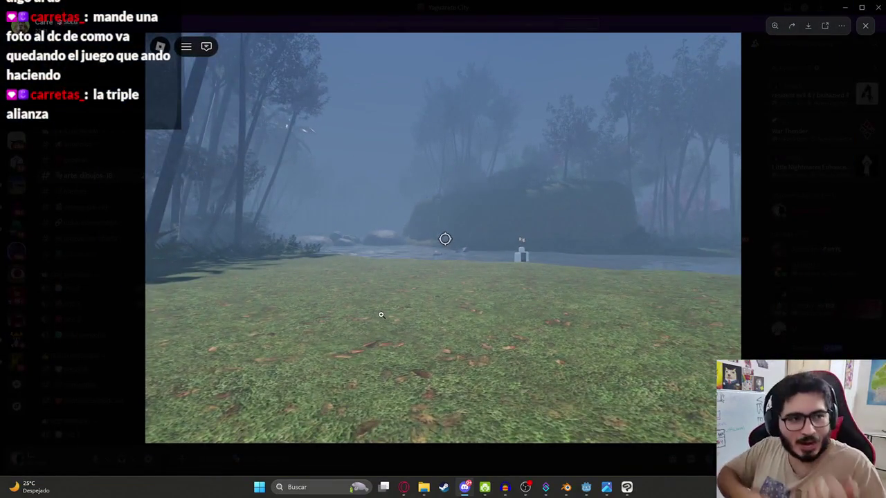
click(641, 179)
click(747, 290)
click(515, 104)
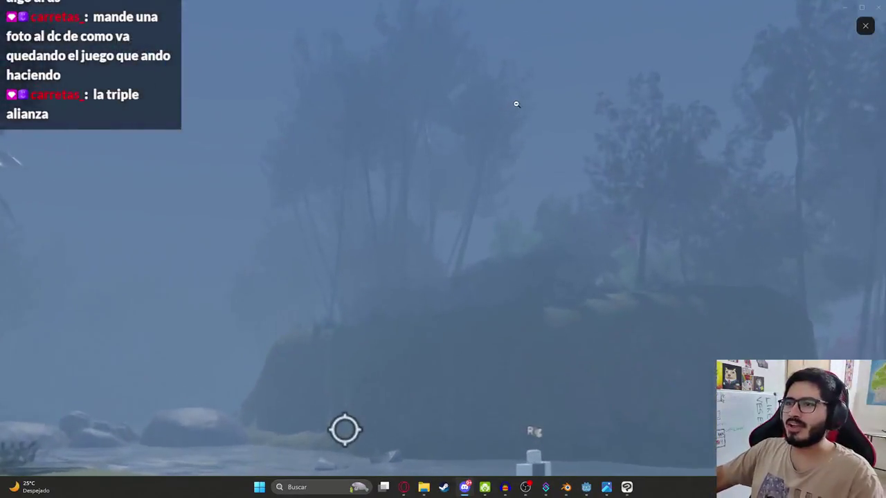
click(517, 165)
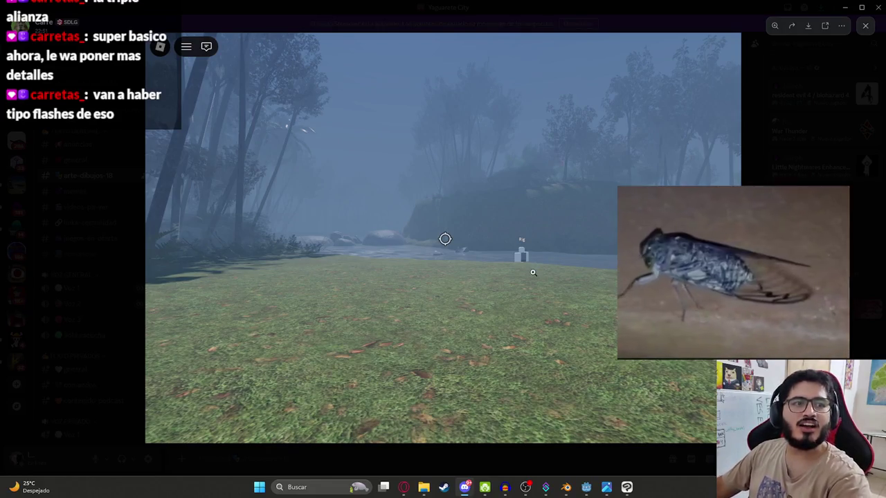
Step: Close the image viewer and minimize Discord to return to the illustration
click(549, 242)
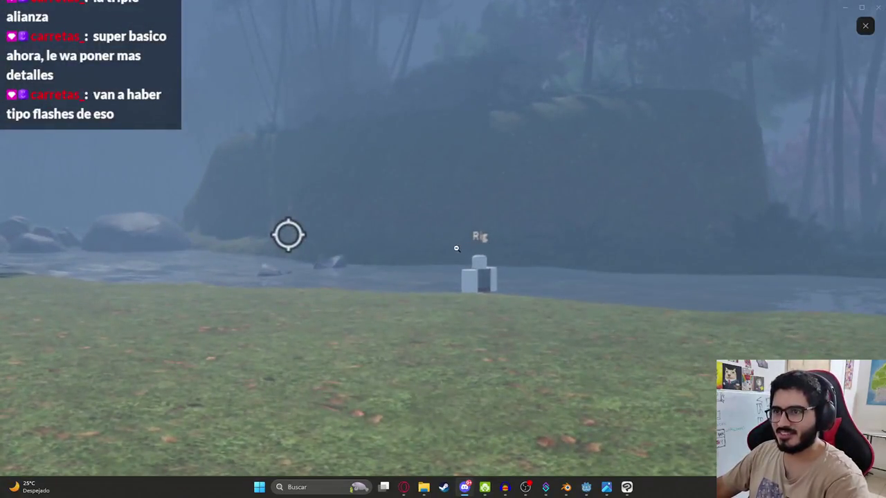
click(446, 248)
click(811, 240)
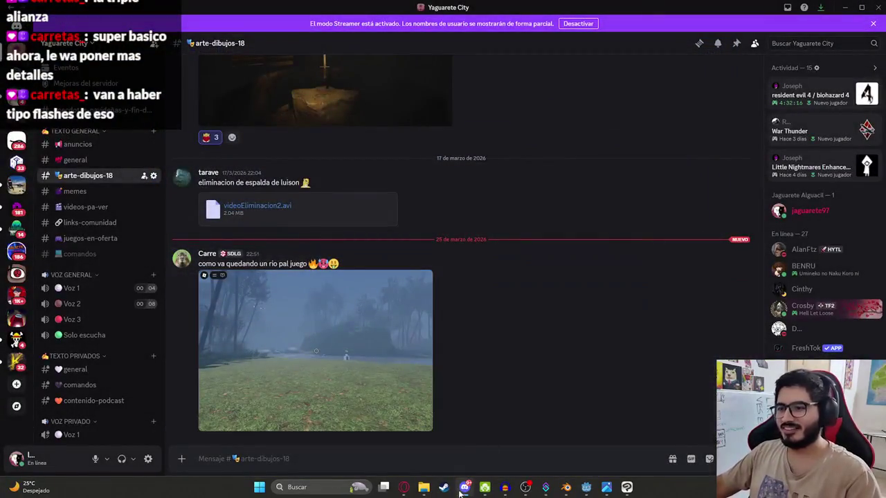
click(464, 487)
drag(537, 196, 410, 139)
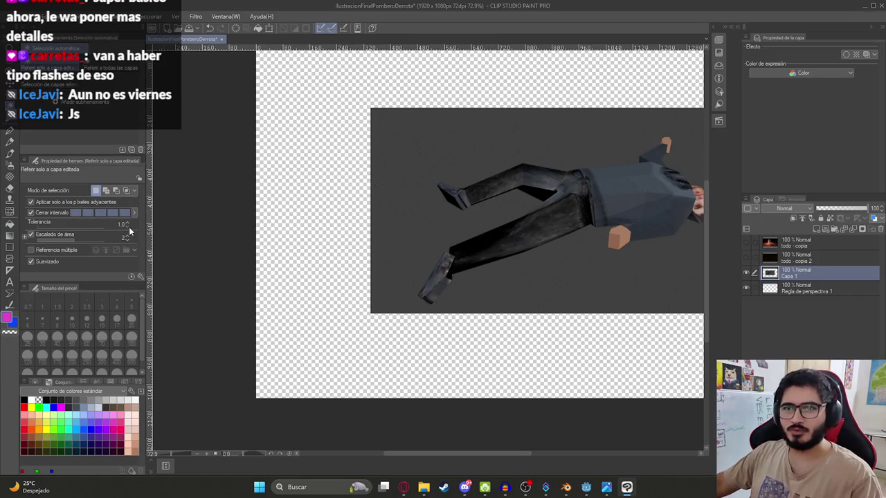
Step: Auto-select and delete the grey backdrop around the lying figure, then undo to restore it
click(460, 163)
key(Delete)
key(ctrl+z)
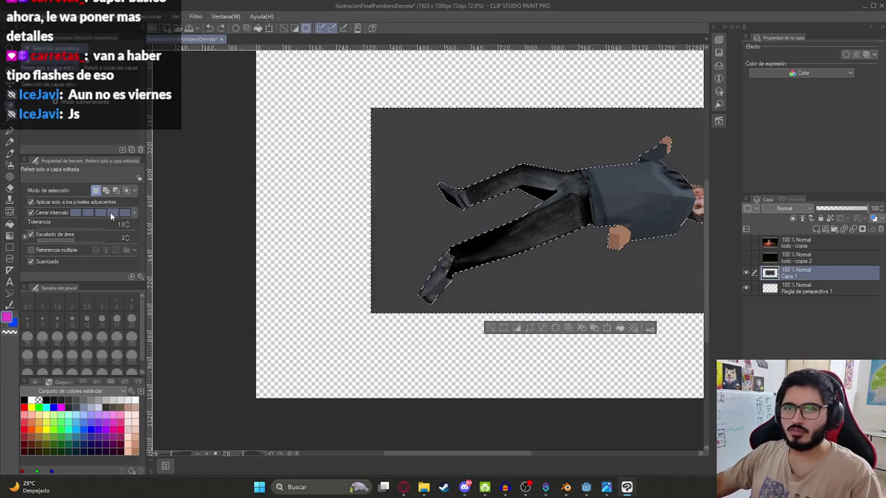
click(561, 132)
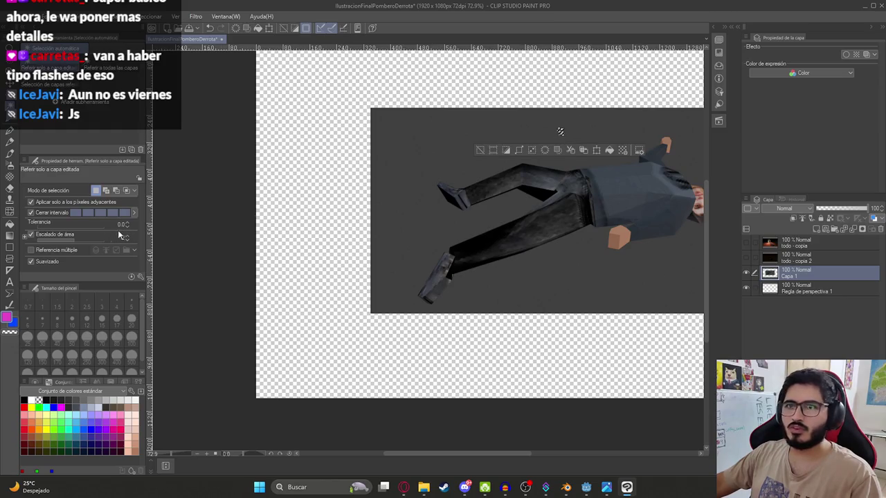
key(Delete)
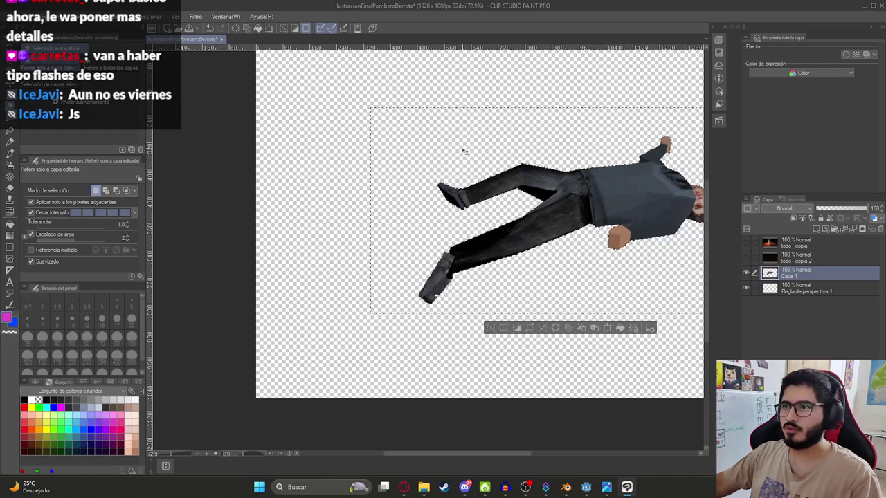
key(ctrl+d)
scroll(387, 193, up, 2)
scroll(350, 300, up, 2)
key(ctrl+z)
key(ctrl+z)
scroll(292, 287, up, 2)
scroll(293, 288, up, 3)
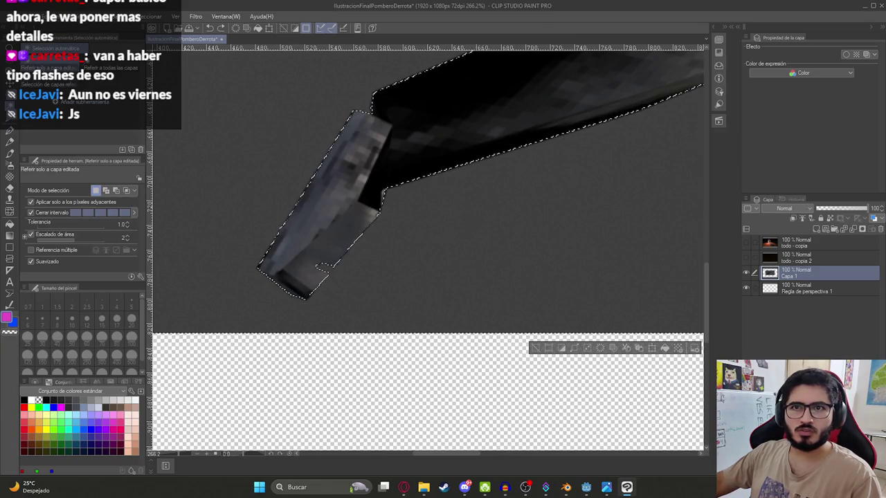
Step: Trim the selection edge beside the shoe with a size-12 selection eraser
key(m)
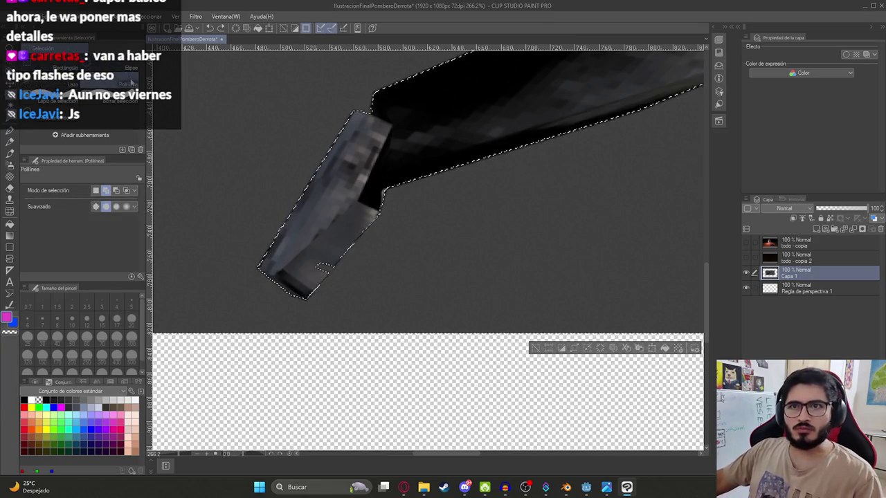
click(111, 101)
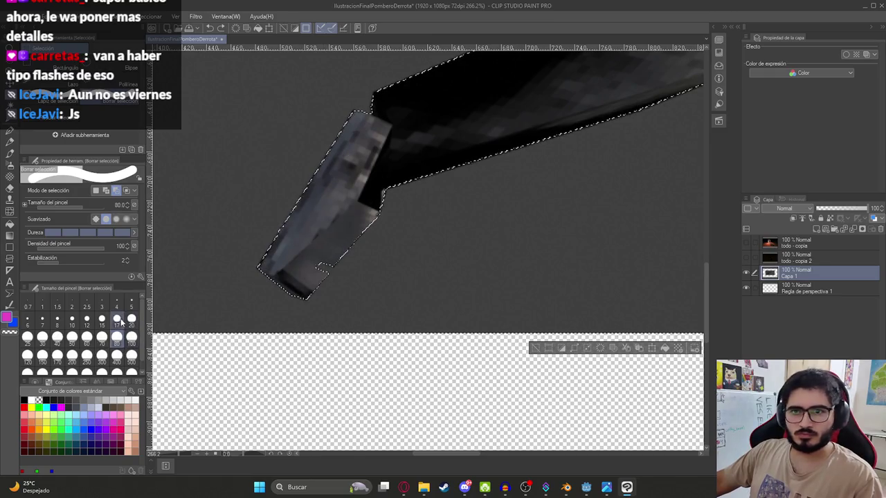
click(86, 321)
scroll(398, 260, up, 1)
scroll(399, 261, up, 5)
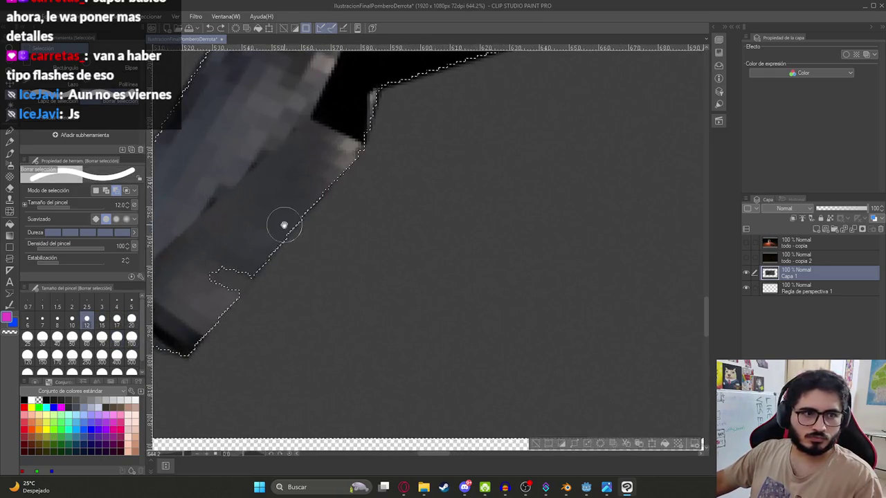
key(ctrl+z)
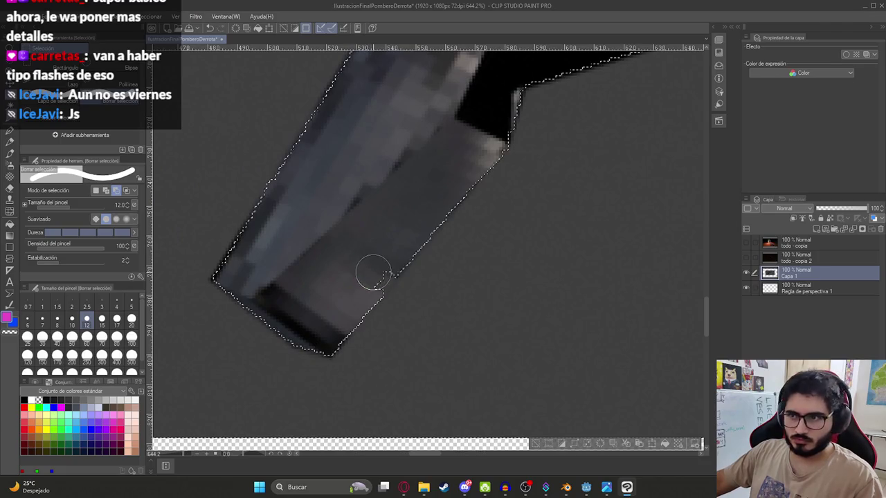
click(372, 277)
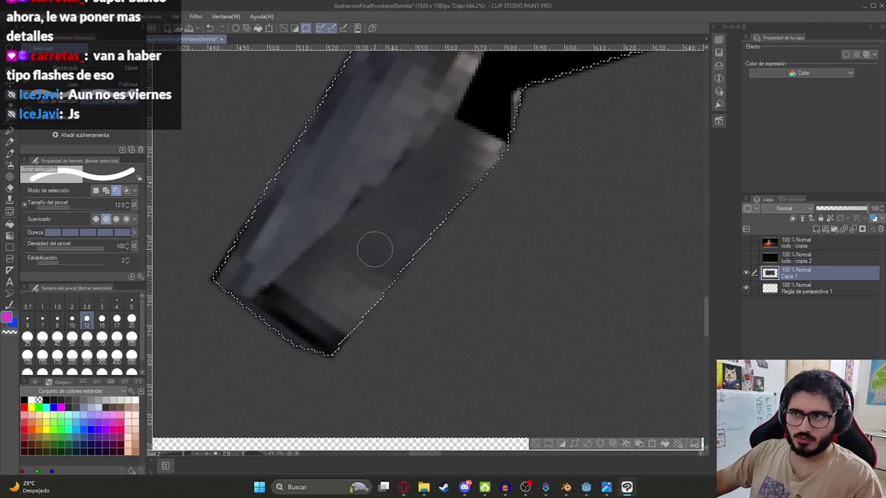
scroll(370, 198, down, 8)
scroll(438, 224, down, 1)
scroll(621, 232, up, 1)
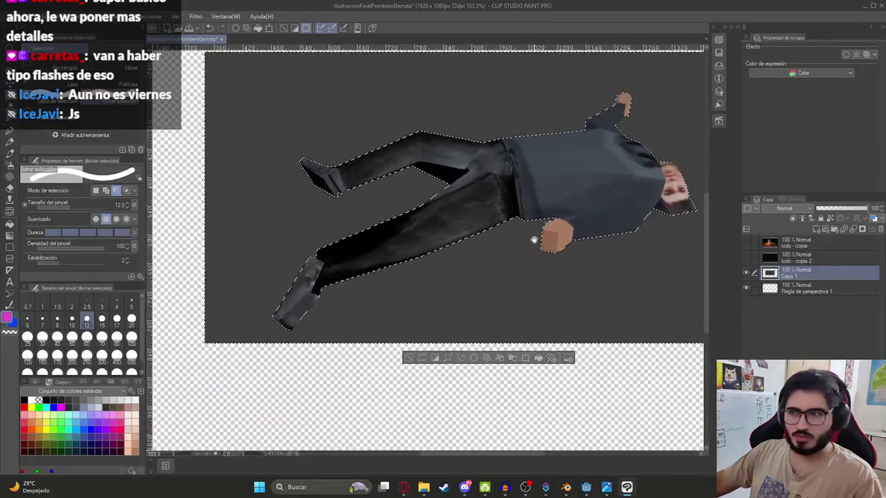
scroll(620, 233, down, 2)
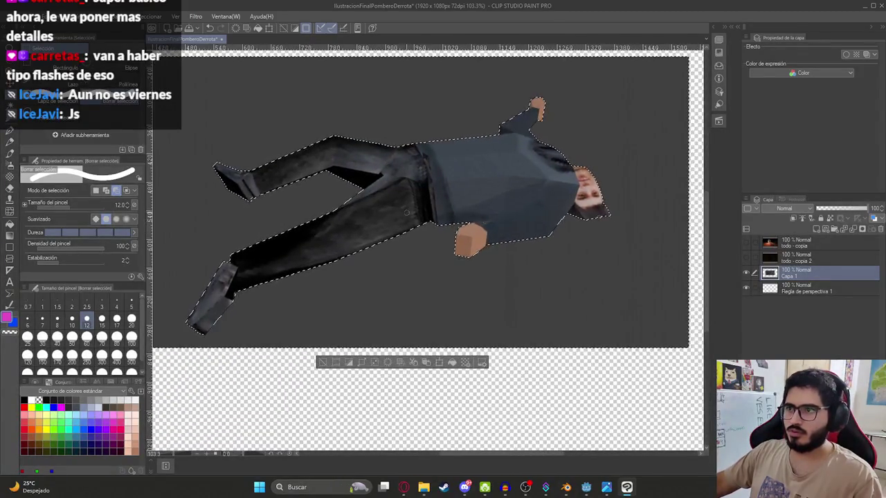
Step: Delete the grey area outside the figure, undo, and refine the selection before clearing it
key(shift+Delete)
key(ctrl+d)
scroll(331, 212, up, 2)
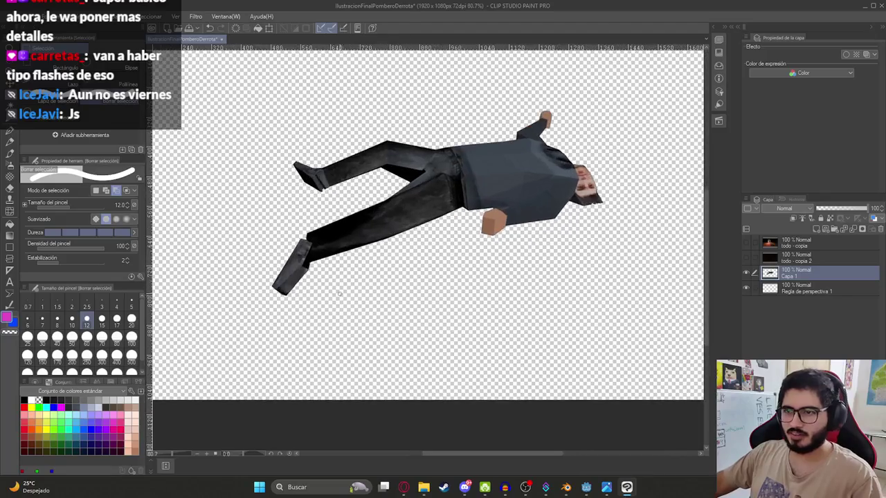
key(ctrl+z)
key(ctrl+z)
scroll(330, 212, up, 8)
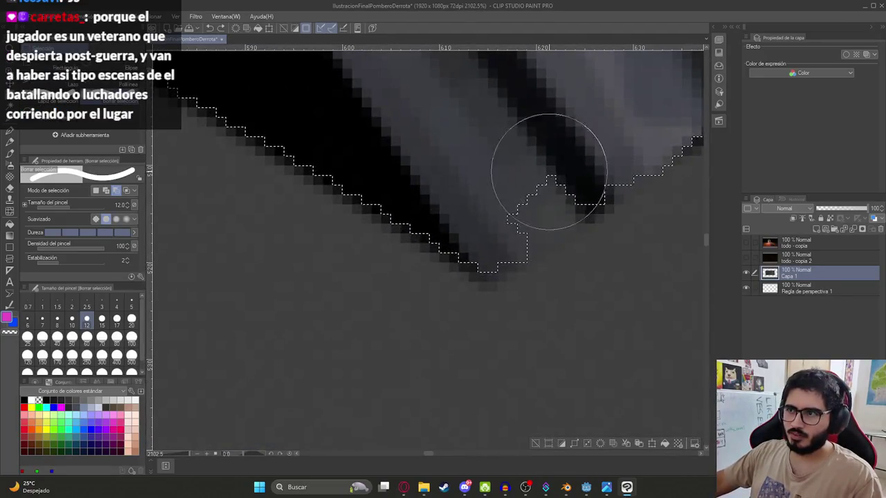
scroll(463, 214, down, 4)
scroll(463, 214, down, 5)
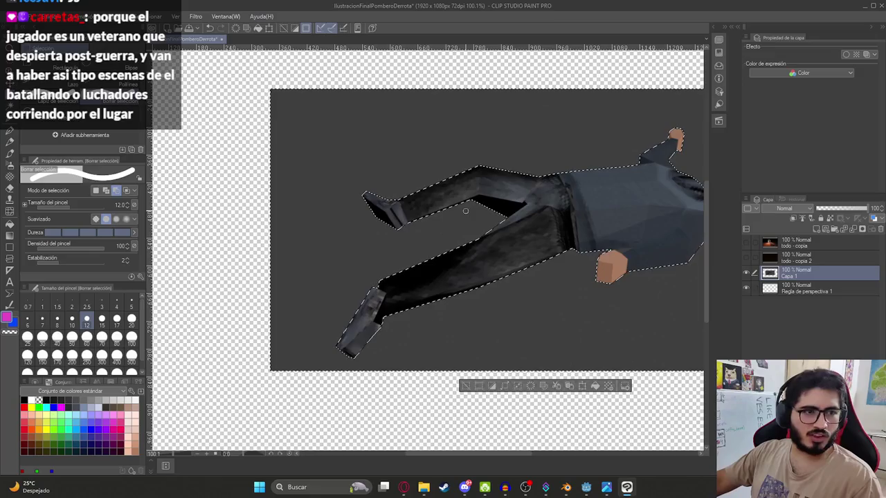
scroll(359, 223, down, 3)
key(ctrl+d)
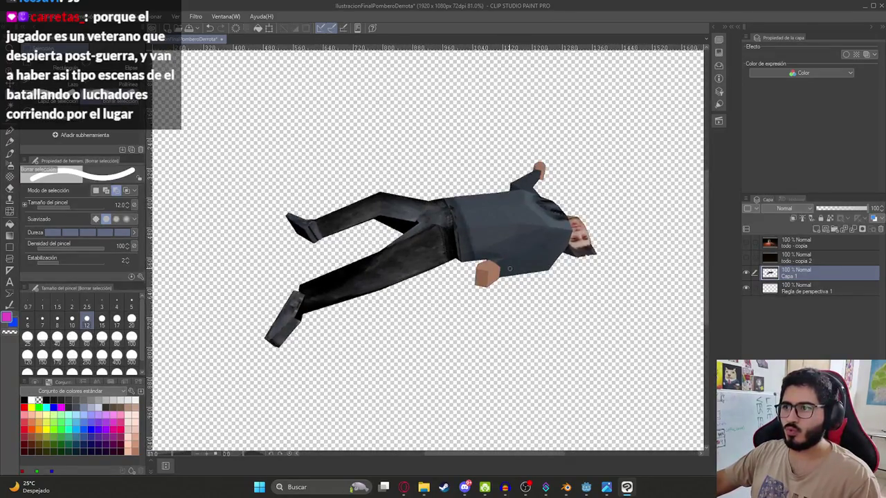
Step: Restore the selection around the head for further cleanup
key(k)
scroll(626, 259, up, 8)
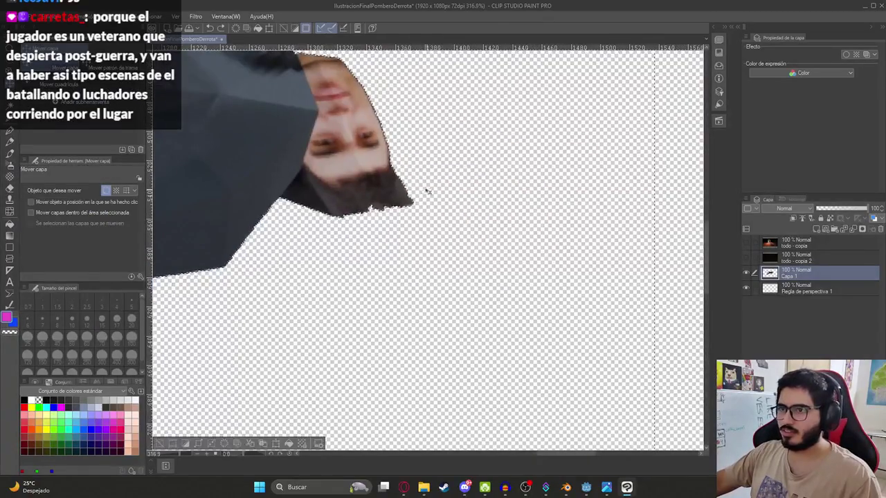
key(ctrl+z)
scroll(387, 208, up, 5)
key(w)
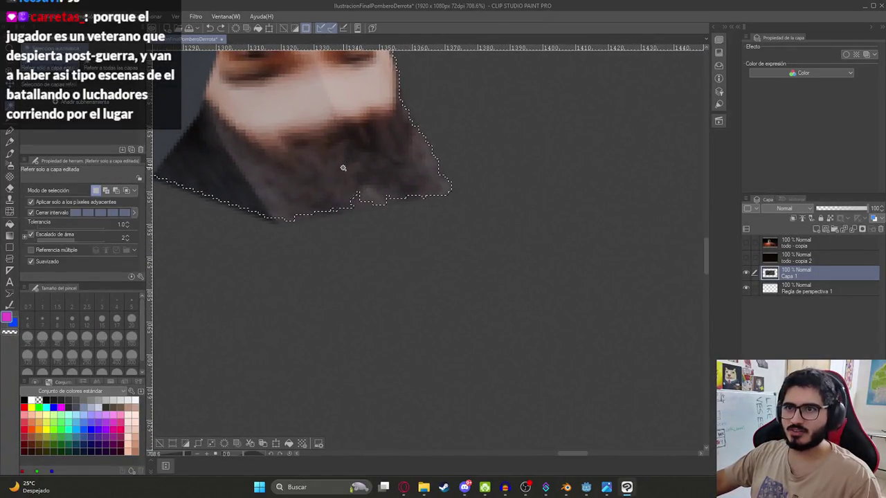
key(m)
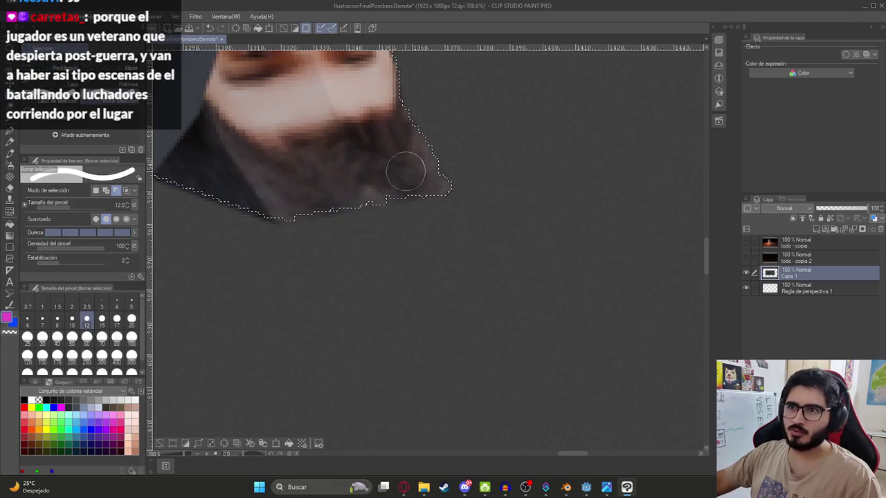
scroll(405, 171, down, 10)
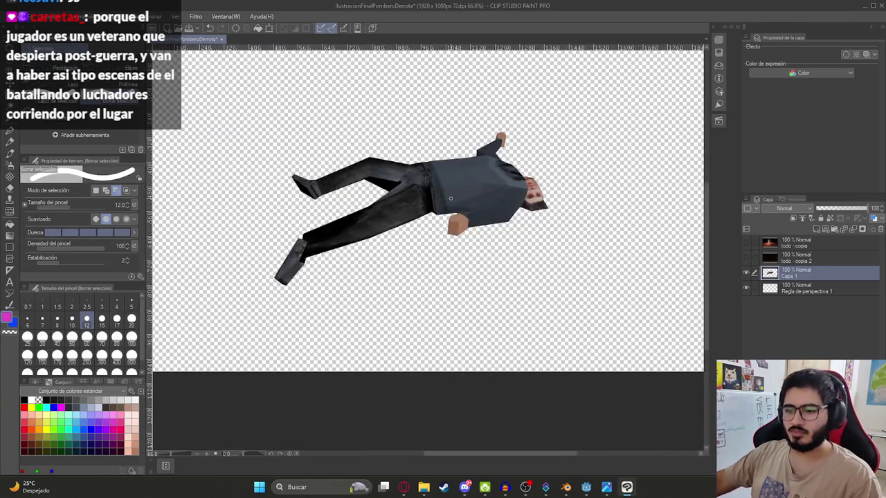
key(k)
Step: Duplicate the character layer as Capa 1 - copia and move the copy right and down
key(ctrl+c)
key(ctrl+v)
scroll(429, 207, down, 2)
mouse_move(429, 207)
mouse_down()
mouse_move(550, 266)
mouse_move(606, 251)
mouse_up()
scroll(550, 266, up, 1)
scroll(549, 267, up, 1)
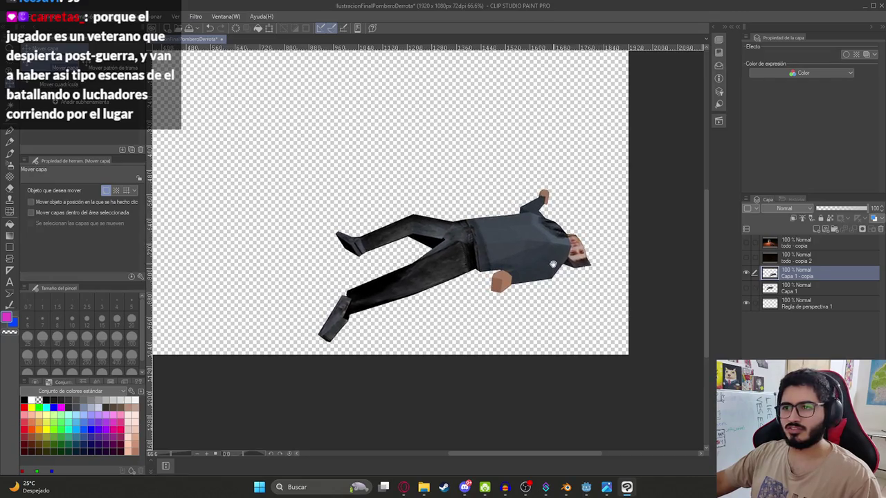
scroll(552, 264, down, 3)
Step: Nudge the copied figure slightly left, then run the Godot game and skip the intro cutscene
drag(605, 297, 591, 313)
click(588, 487)
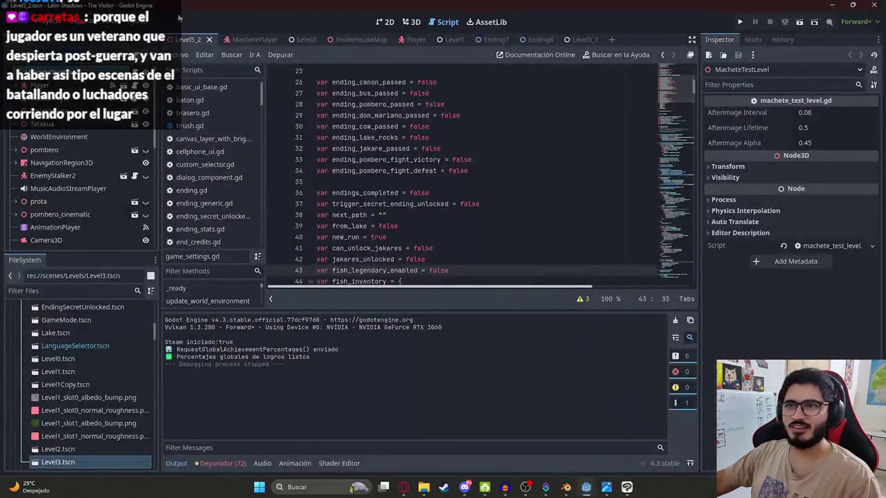
click(178, 55)
click(270, 112)
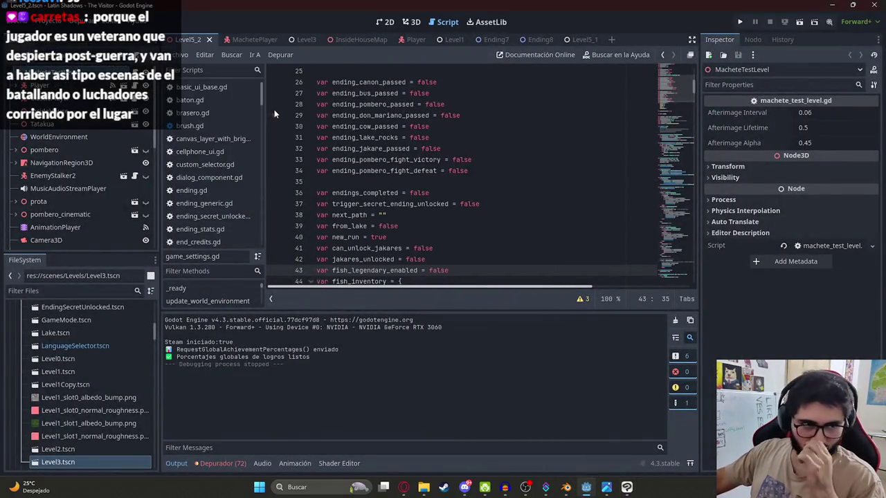
key(F5)
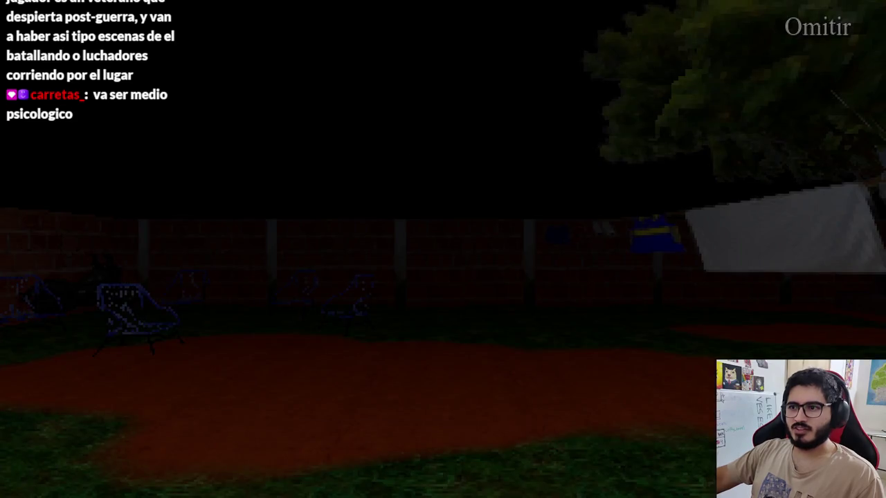
key(space)
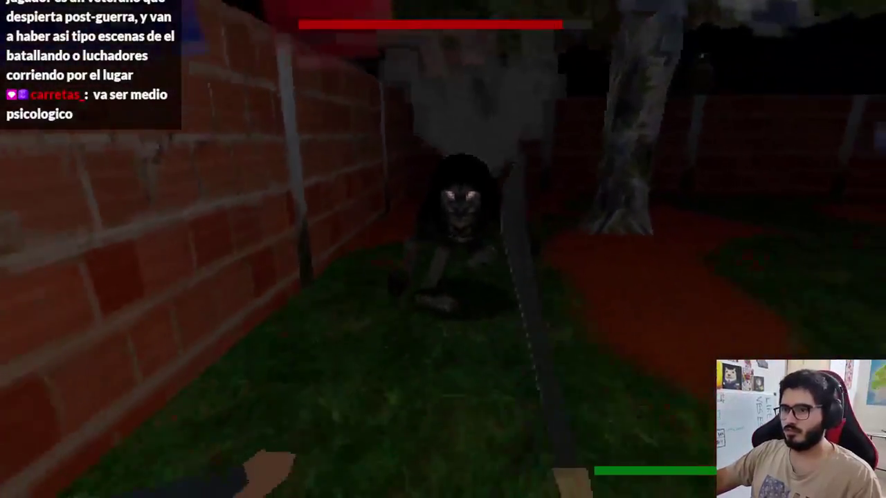
Step: Swing the machete repeatedly at the boss until it is defeated
click(443, 249)
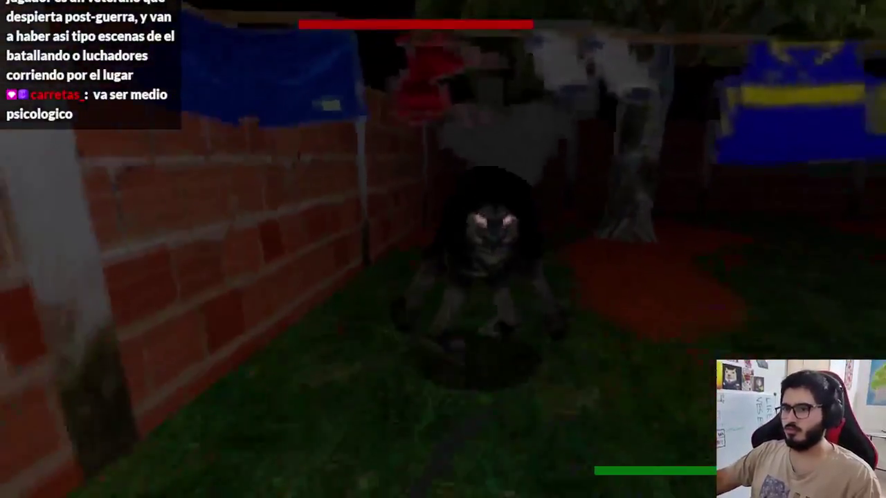
click(443, 249)
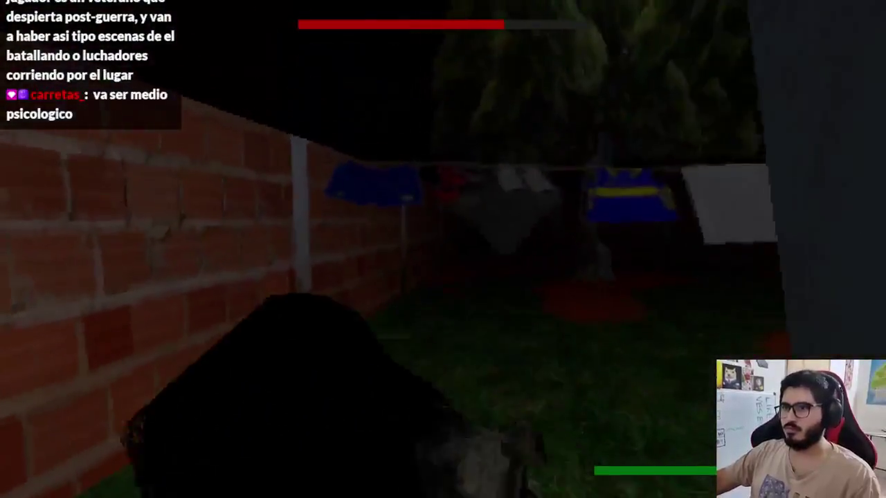
click(443, 249)
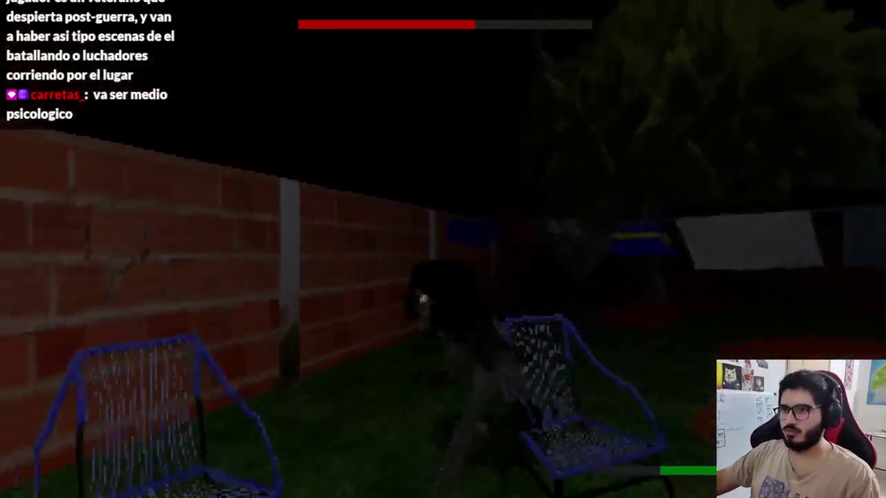
click(443, 249)
click(443, 249)
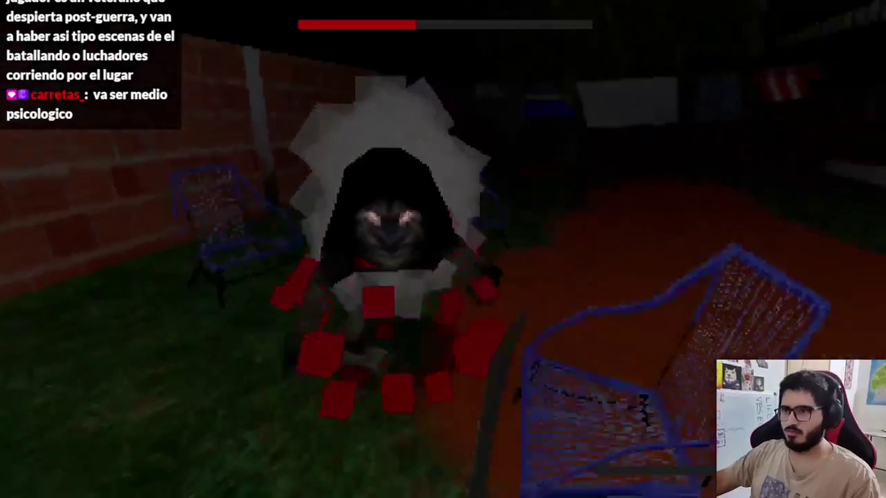
click(443, 249)
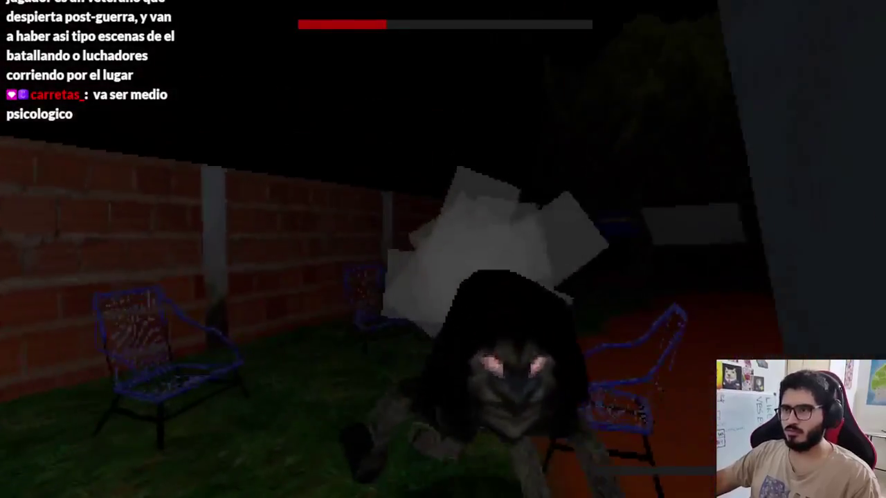
click(443, 249)
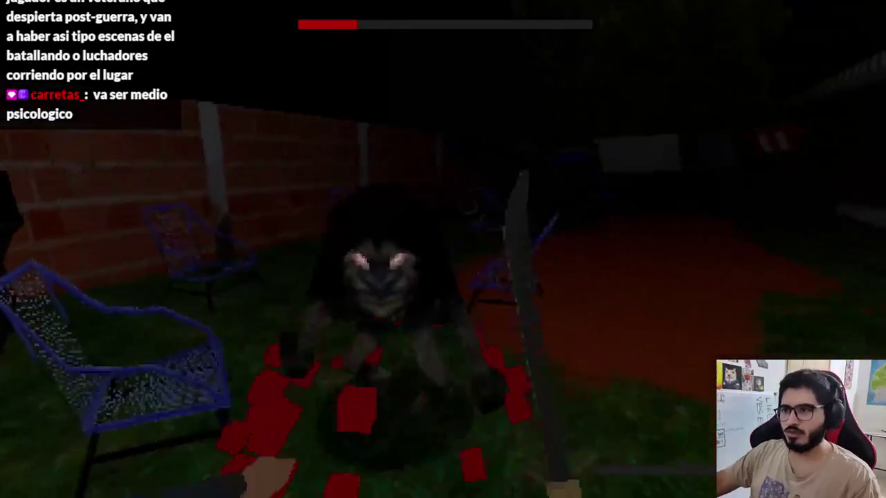
click(443, 249)
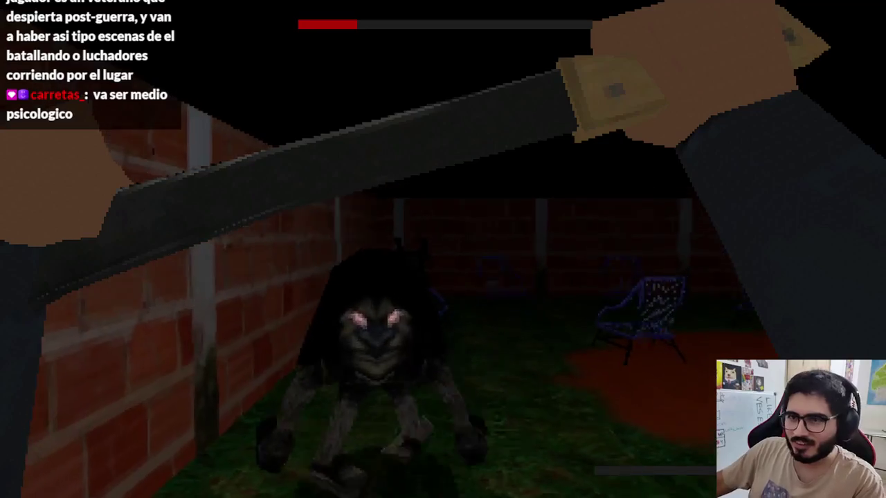
click(443, 249)
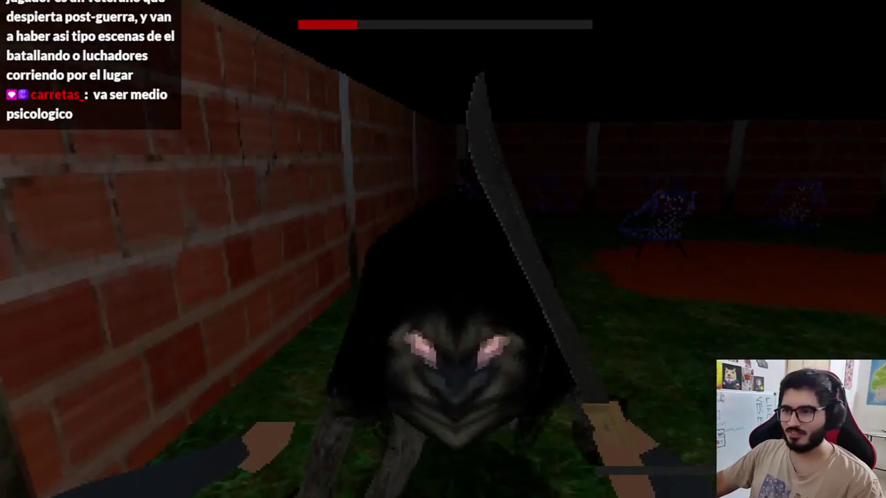
click(443, 249)
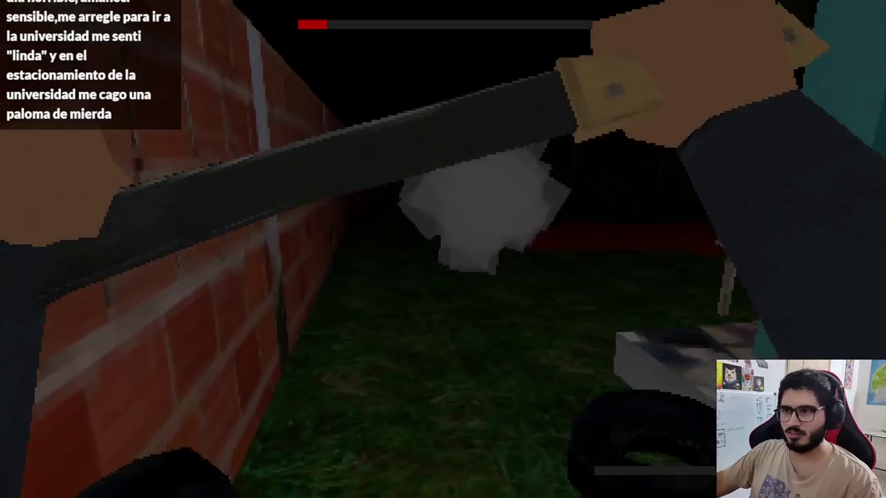
click(443, 249)
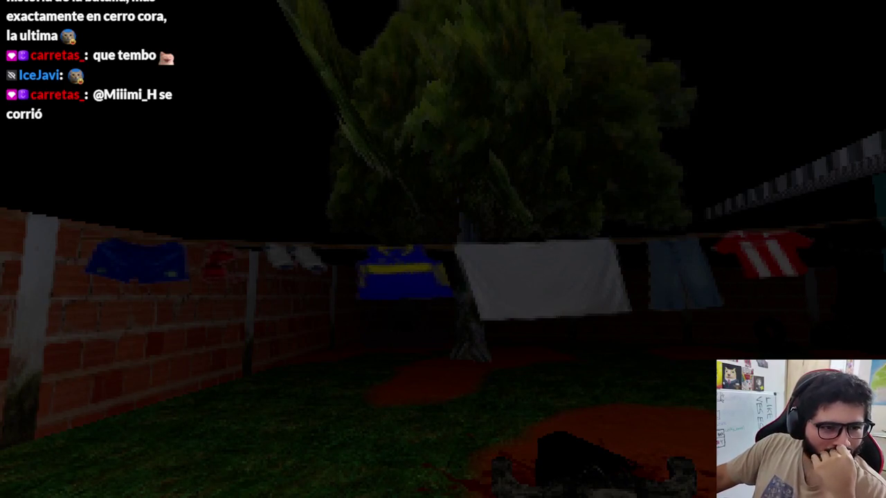
Step: Pause and resume the game, then walk past the tree to the domed brick oven
key(Escape)
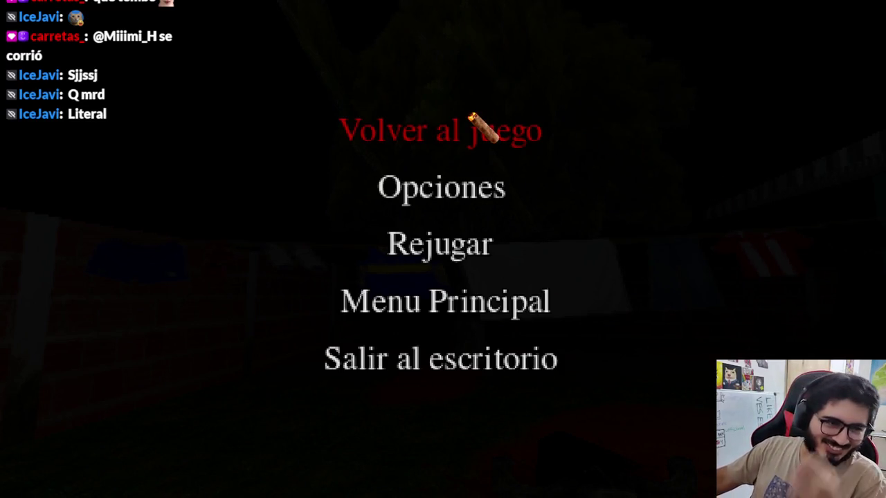
click(470, 116)
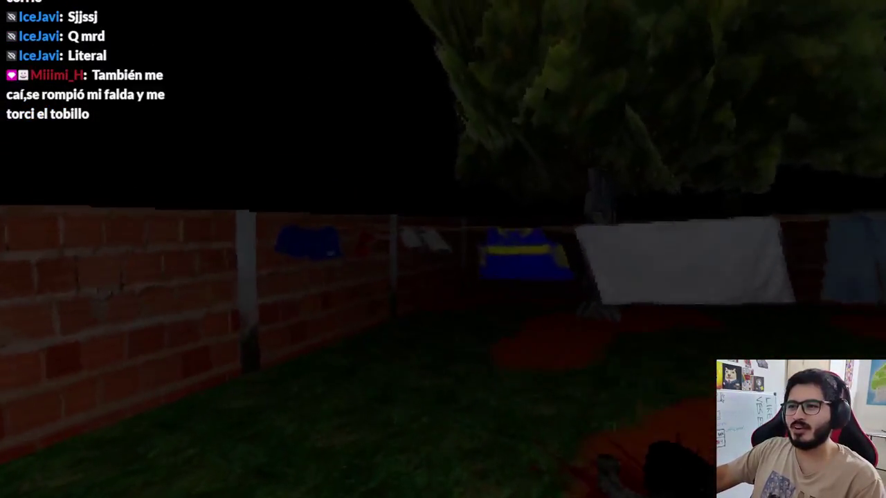
key(w)
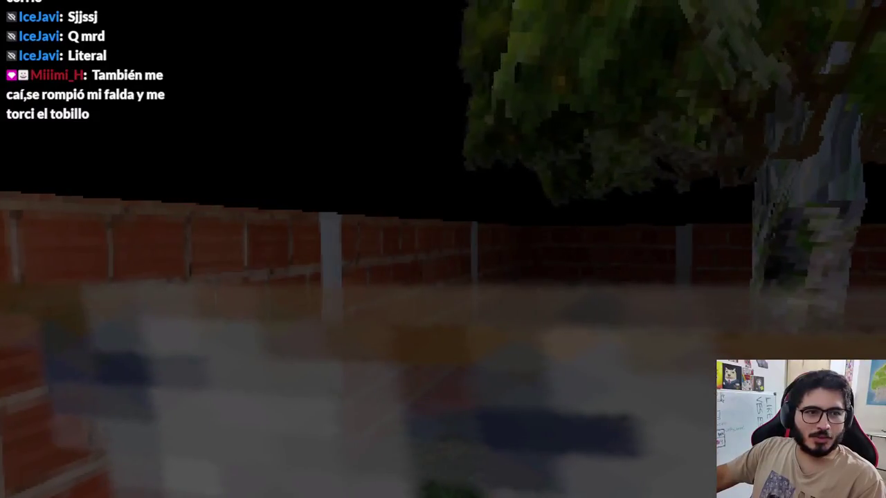
key(w)
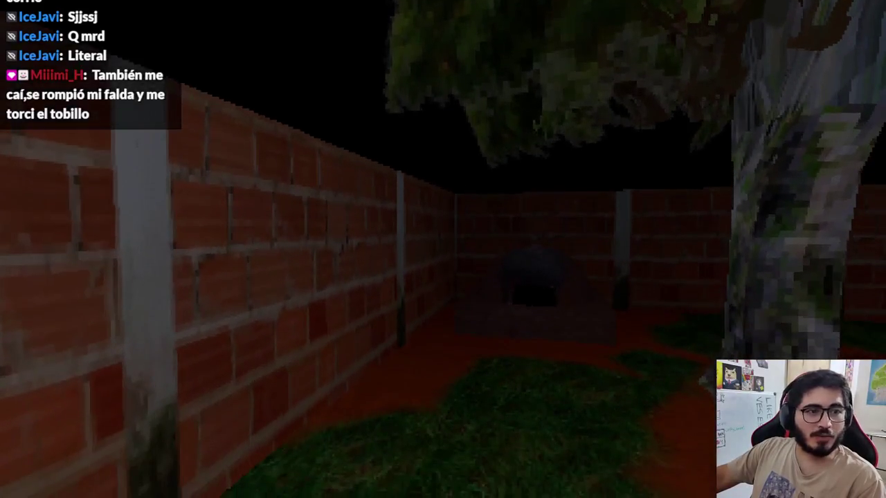
key(w)
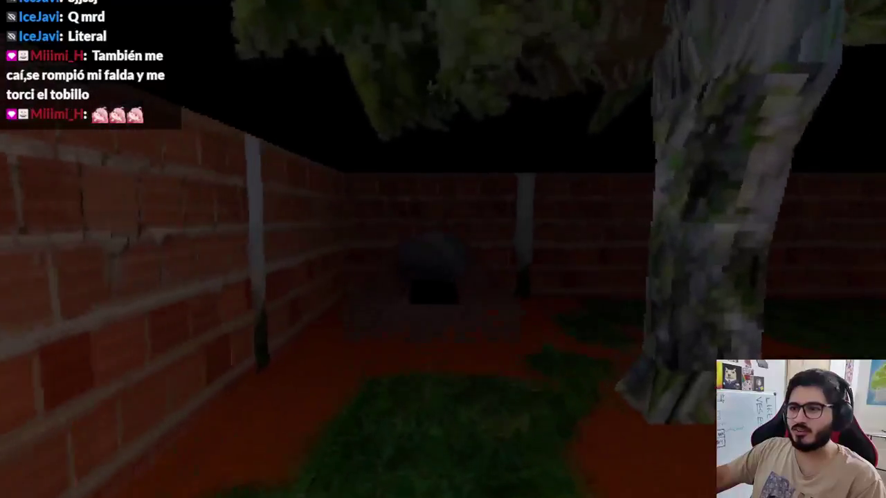
key(w)
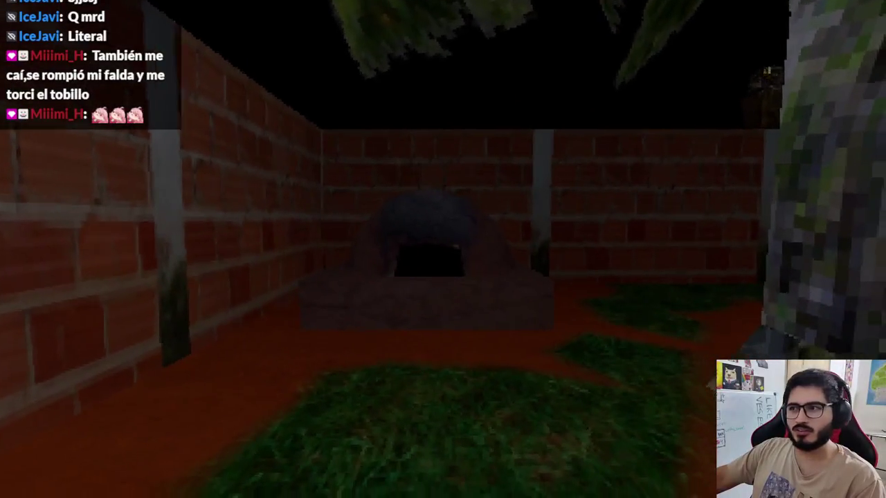
key(a)
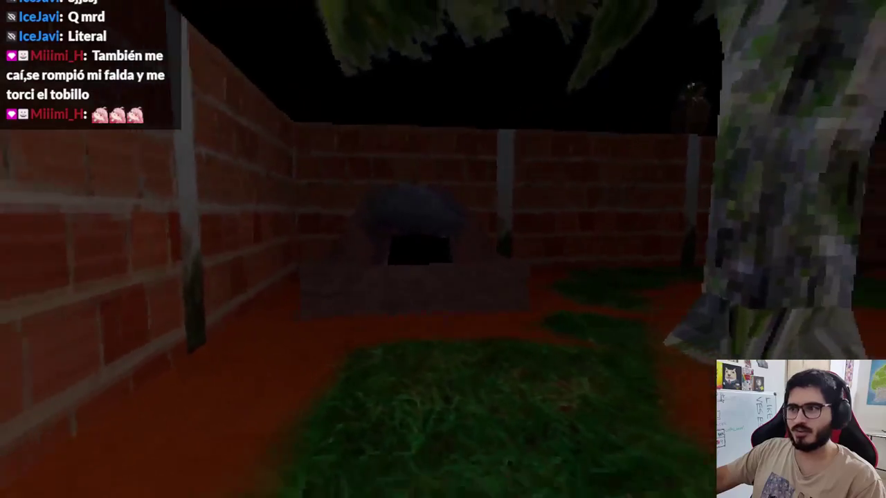
key(d)
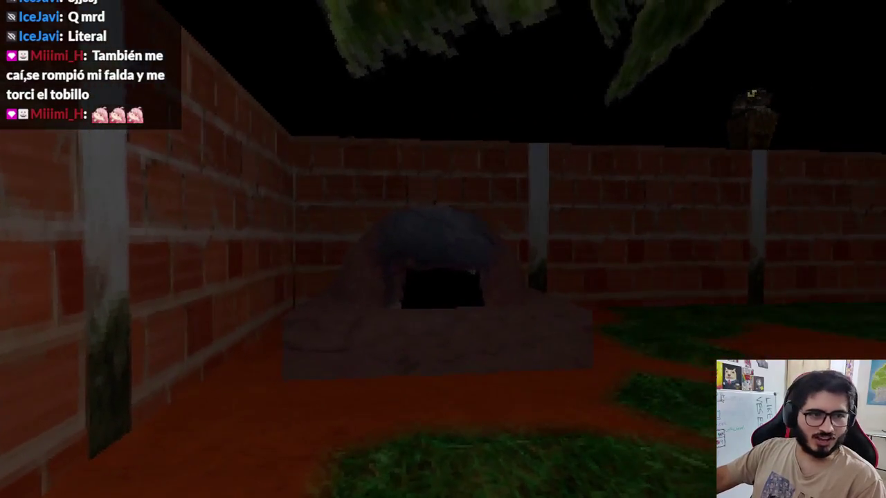
key(w)
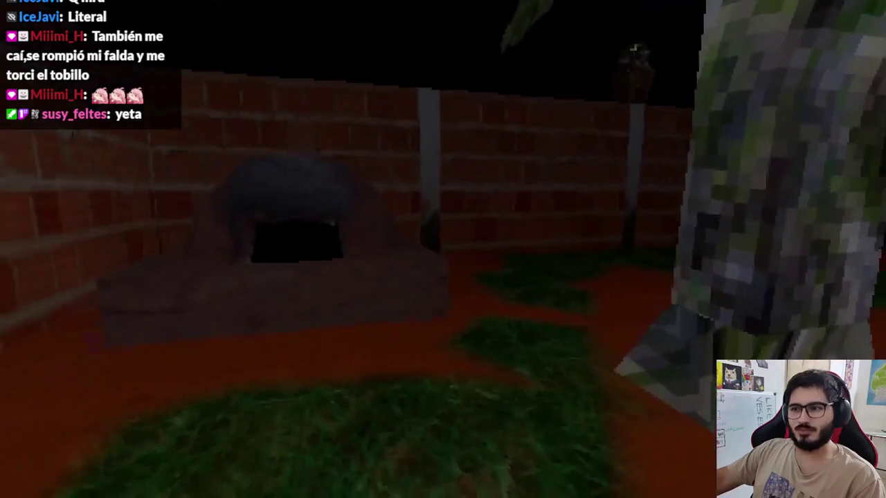
key(a)
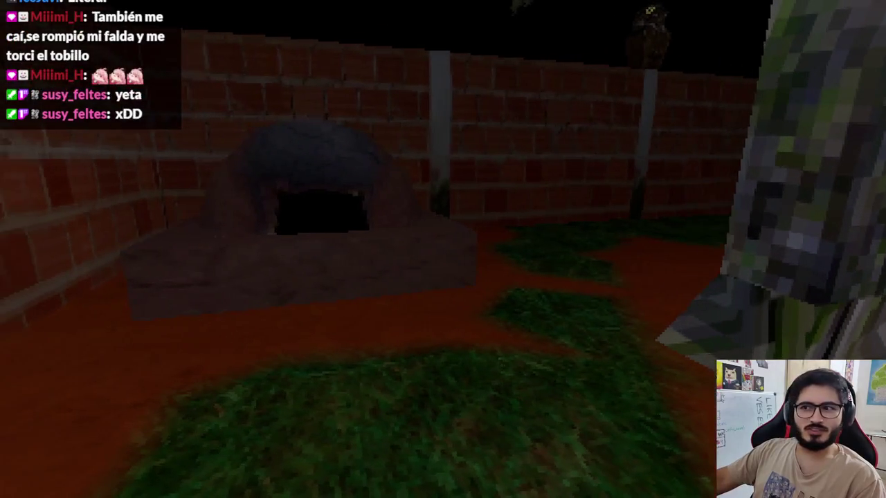
key(s)
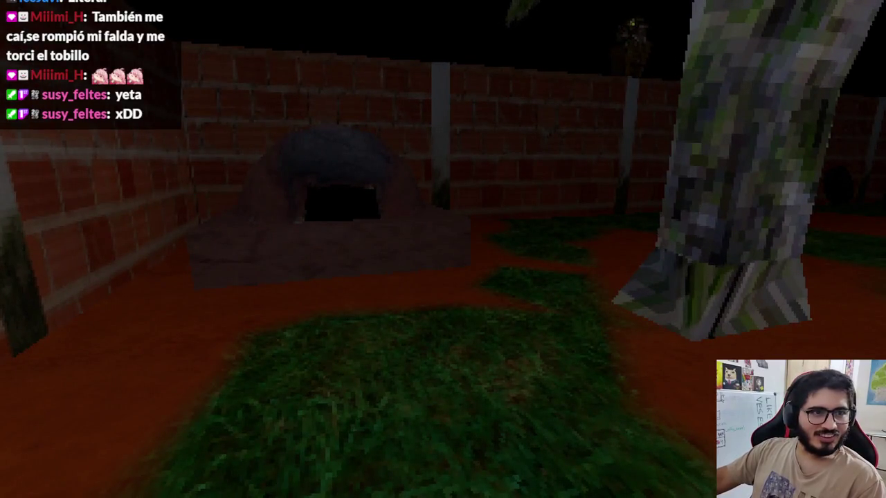
key(super)
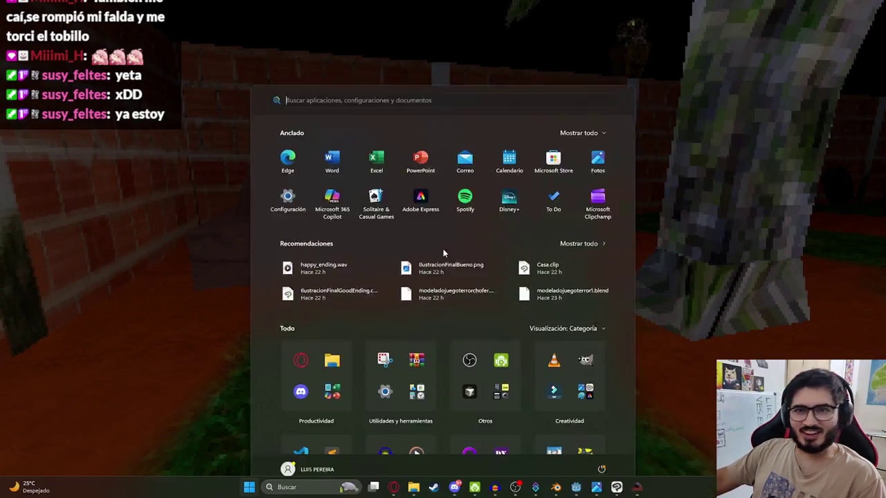
Step: Reframe the brick oven and tree in the game and take a screen capture of the yard
click(616, 487)
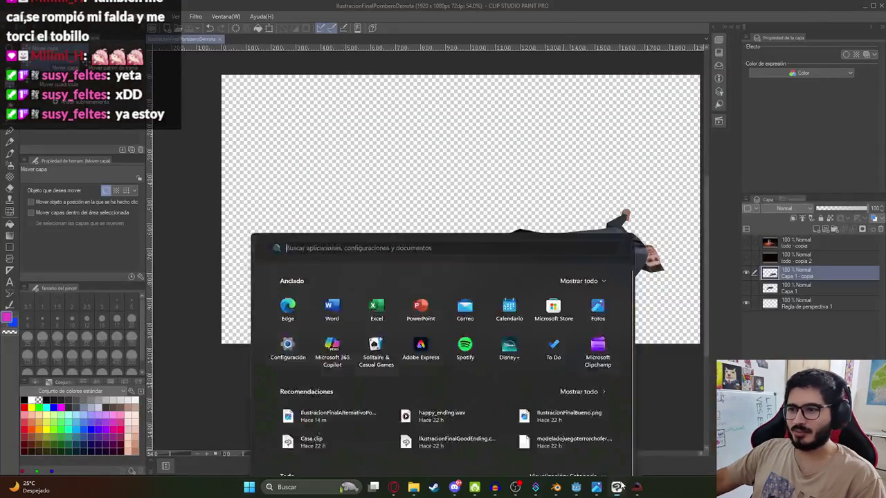
click(637, 487)
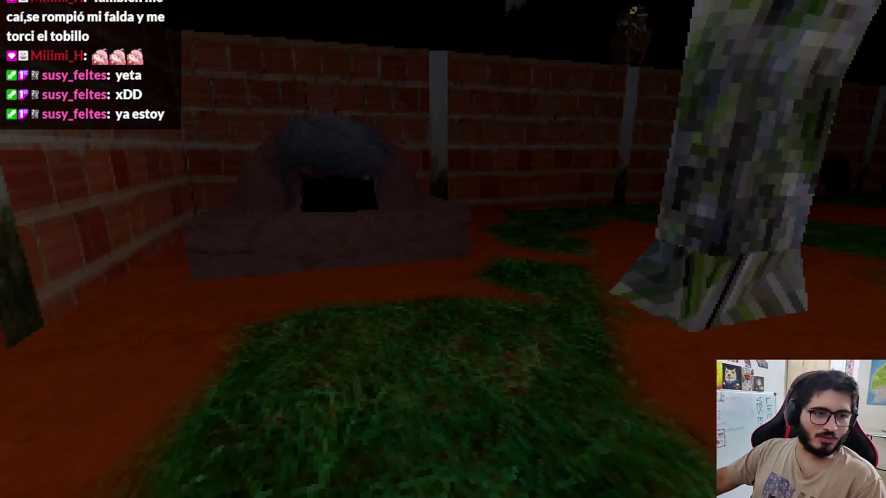
key(s)
key(w)
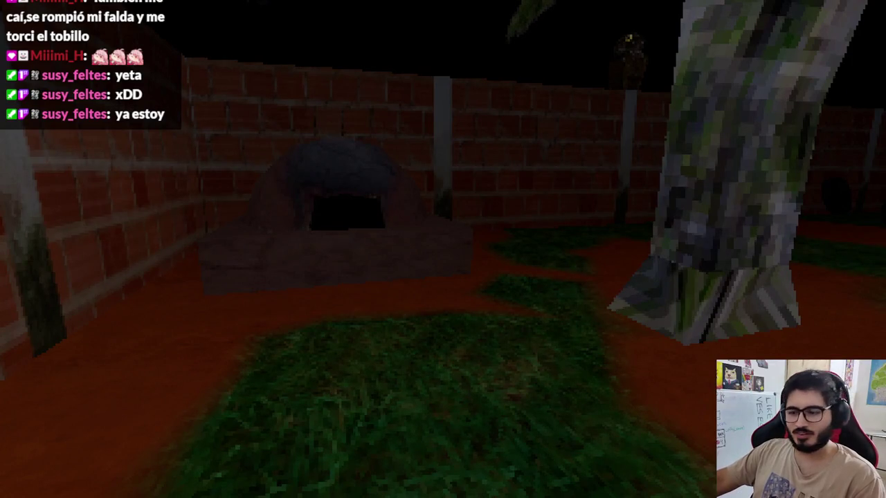
key(super+shift+s)
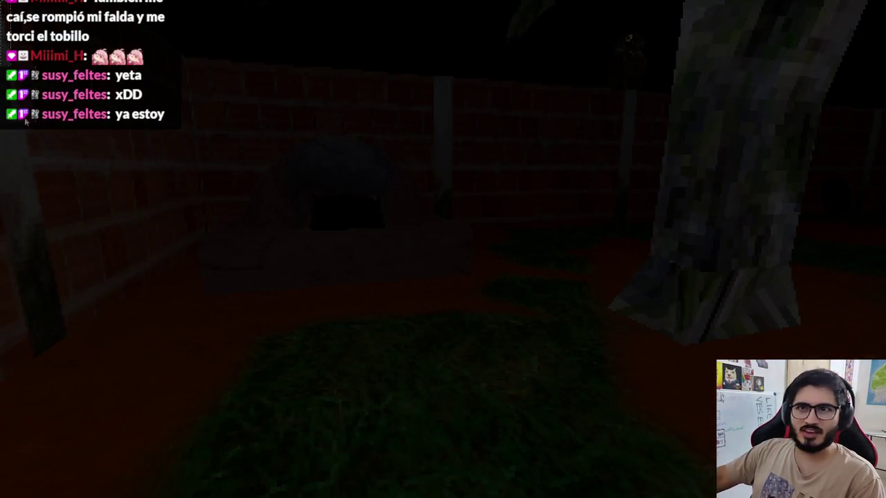
key(Escape)
key(super)
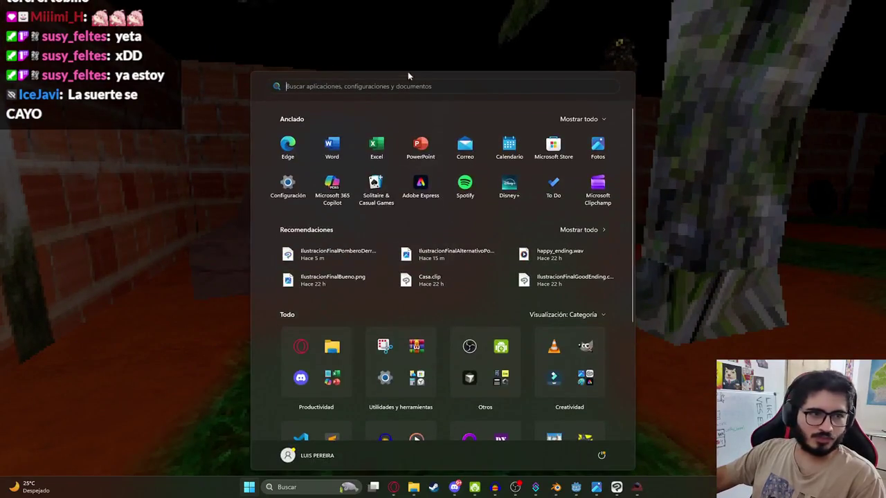
Step: Paste the yard screenshot as Capa 2, scale it to the canvas, and nudge the character down-left
click(616, 487)
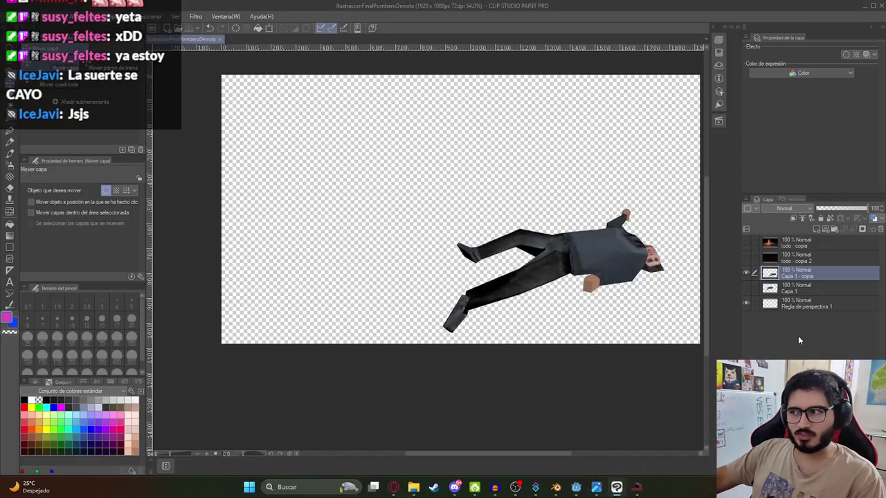
key(ctrl+v)
key(ctrl+t)
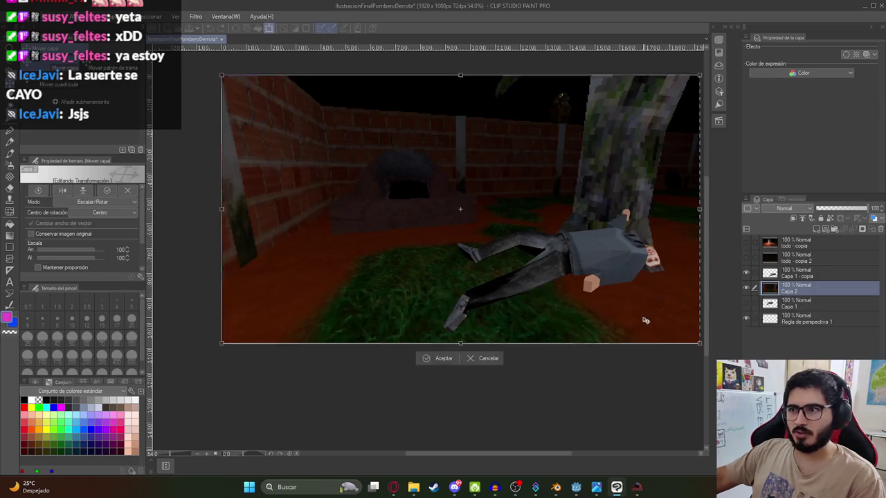
scroll(638, 325, right, 2)
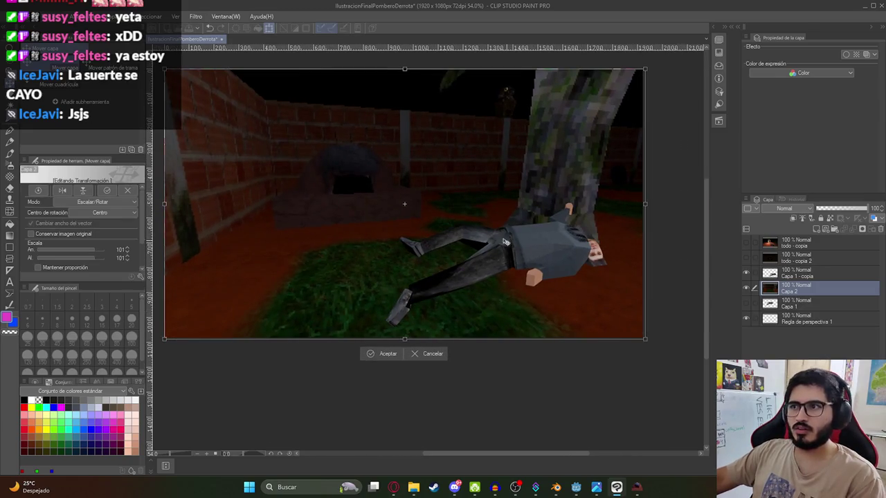
key(Return)
drag(419, 238, 481, 271)
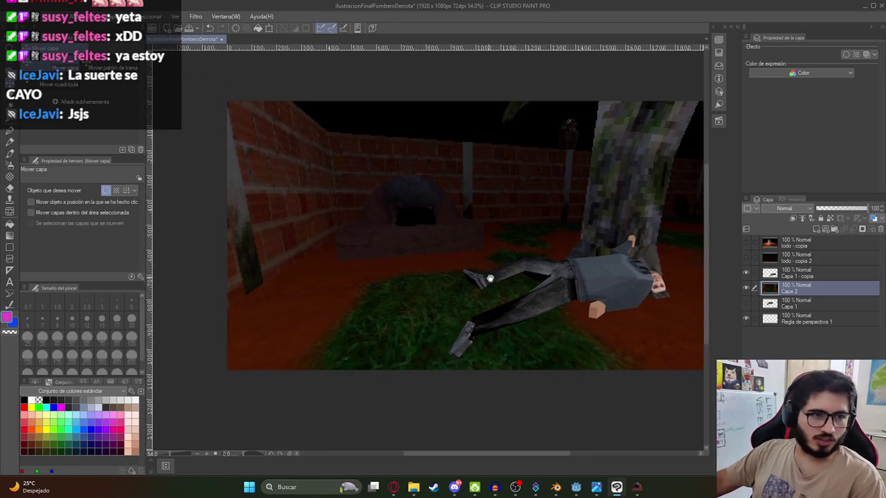
click(795, 273)
mouse_move(576, 306)
mouse_down()
mouse_move(568, 321)
mouse_move(426, 321)
mouse_move(583, 315)
mouse_up()
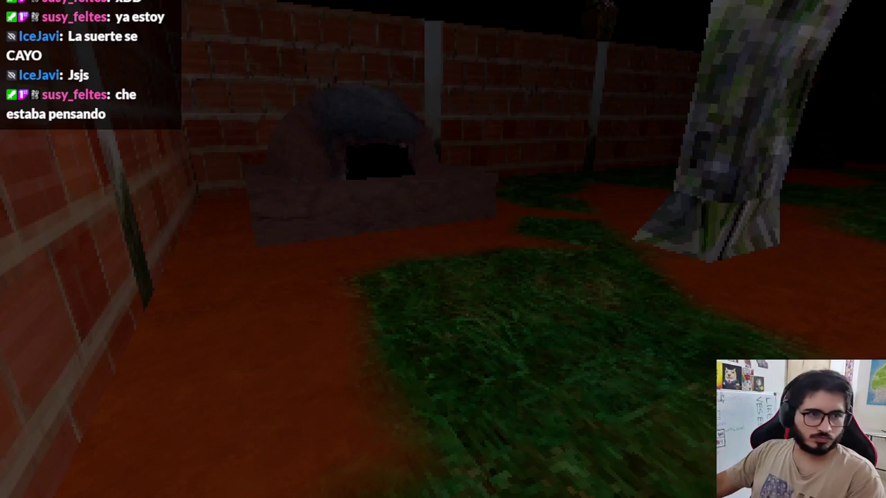
Step: Capture a screenshot of the current game scene and return to the illustration
key(super+shift+s)
key(Escape)
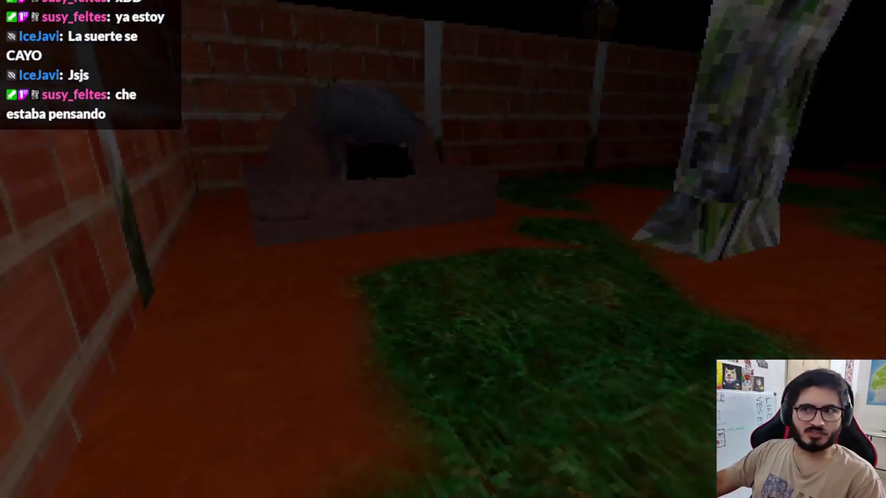
key(super)
click(637, 487)
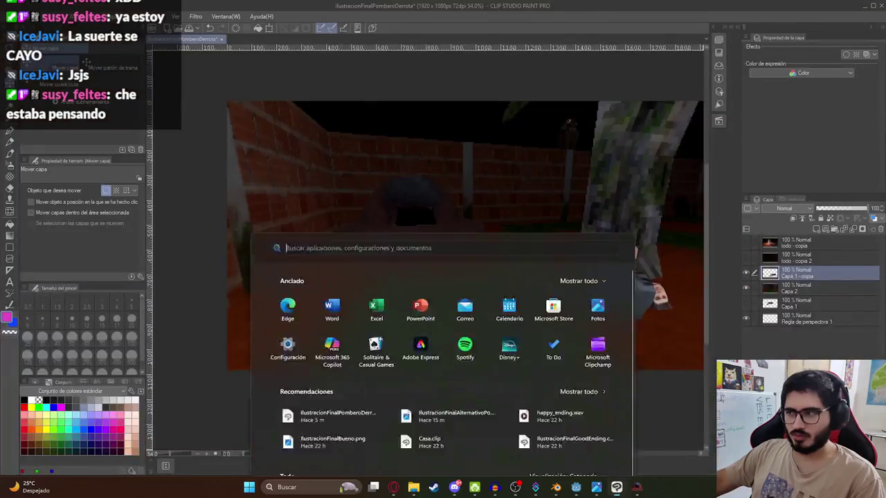
Step: Scale the new screenshot layer Capa 3 so it fills the whole canvas
click(774, 291)
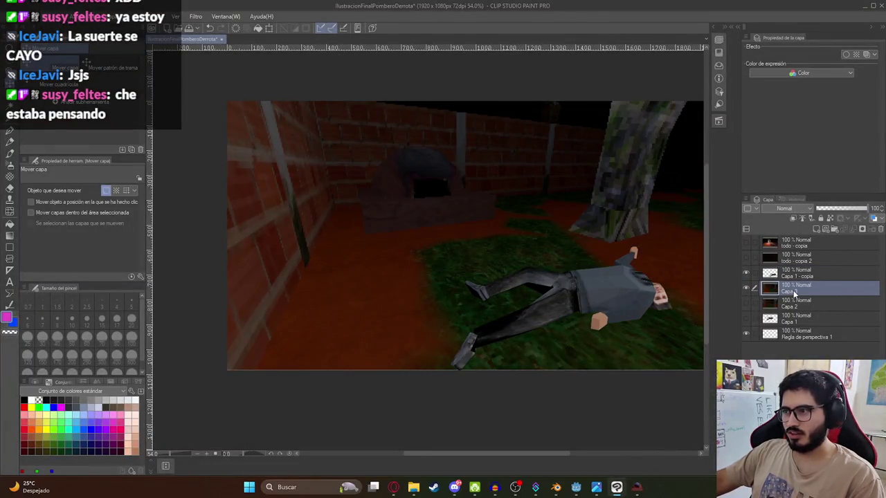
scroll(632, 344, right, 3)
key(ctrl+t)
drag(617, 368, 619, 371)
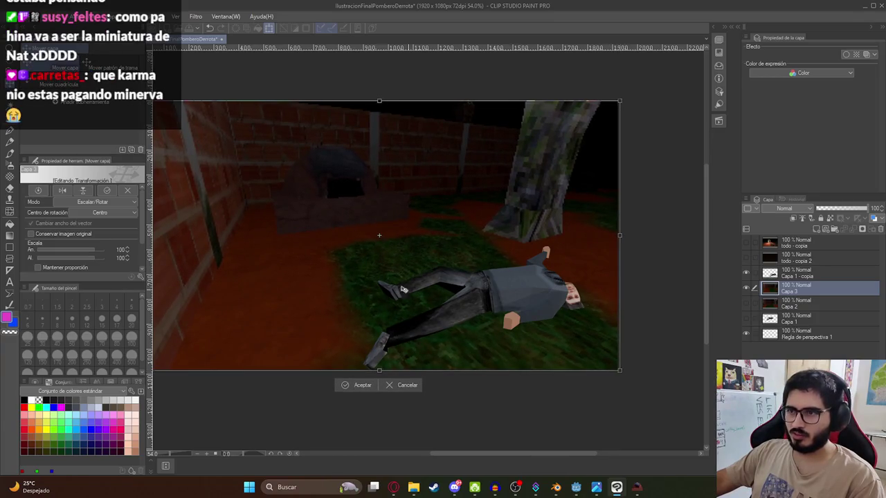
scroll(351, 207, left, 2)
drag(205, 122, 198, 120)
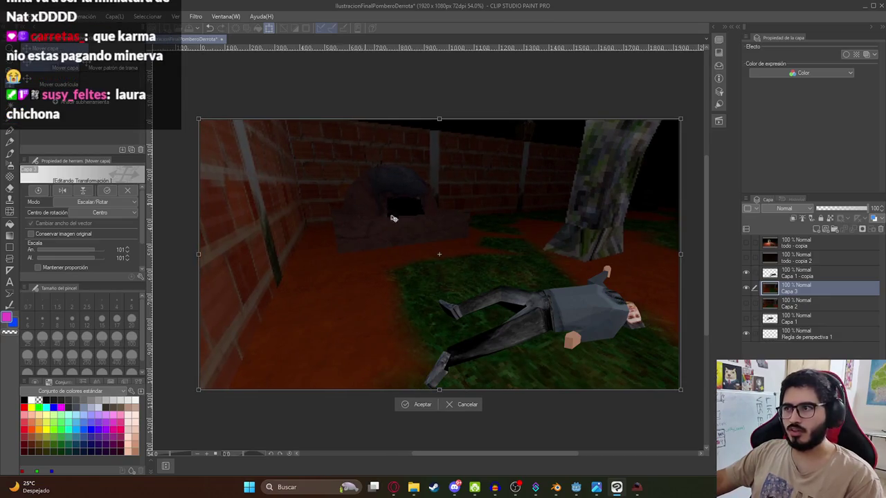
key(Return)
Step: Nudge the lying character on Capa 1 - copia slightly upward and duplicate its layer
click(824, 271)
drag(635, 313, 635, 308)
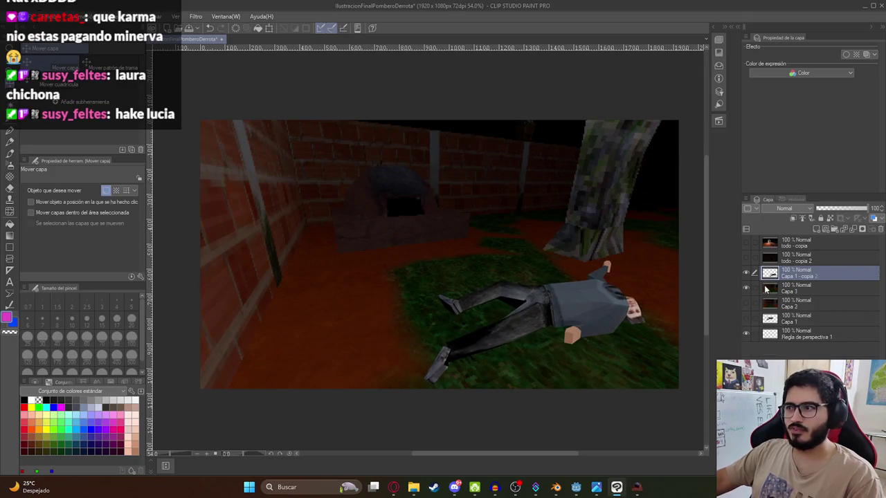
click(849, 229)
click(50, 16)
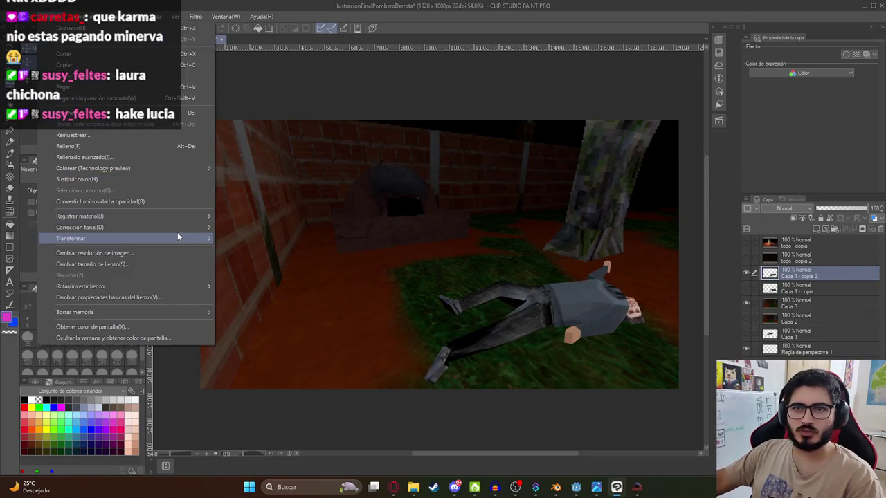
Step: Apply Brillo/contraste to Capa 1 - copia 2 with brightness 19 and contrast 30
mouse_move(176, 231)
click(251, 230)
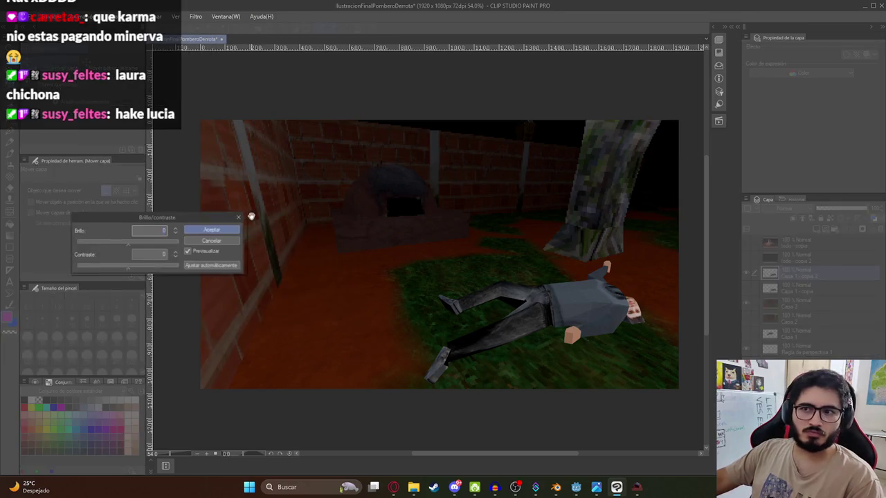
click(138, 242)
drag(134, 268, 143, 269)
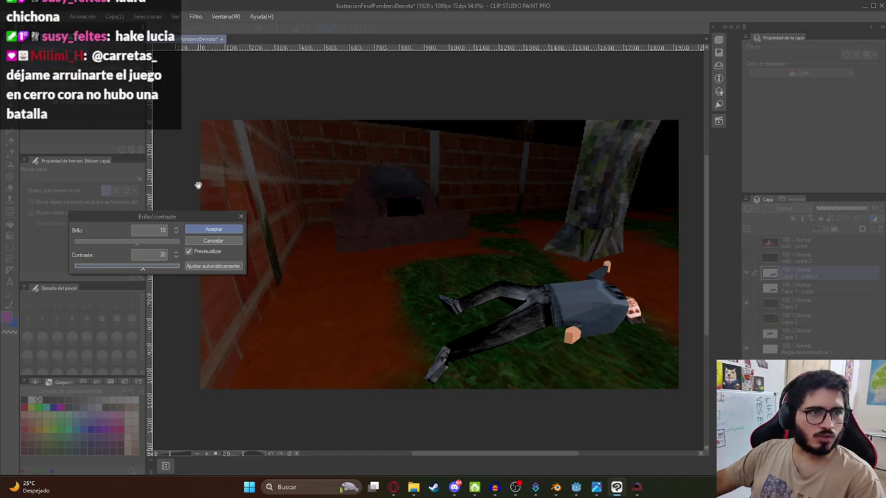
click(211, 230)
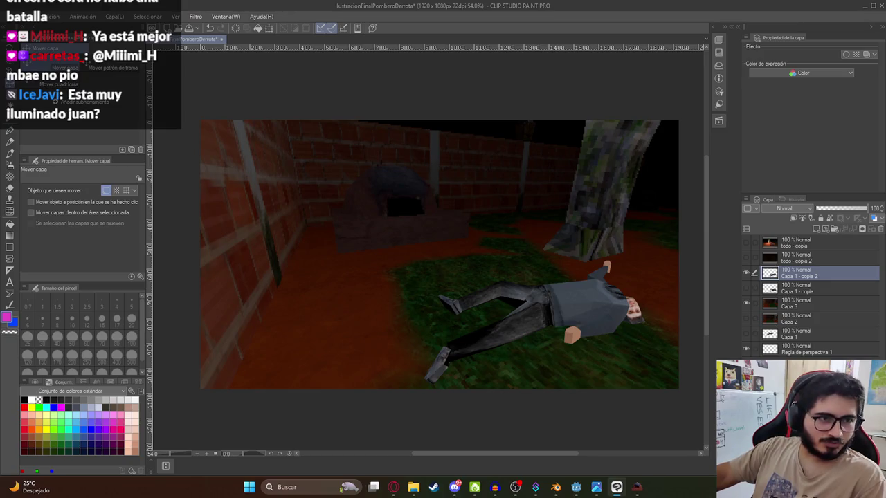
Step: Try moving the duplicated figure up and left, then undo the move
drag(551, 309, 540, 291)
key(ctrl+z)
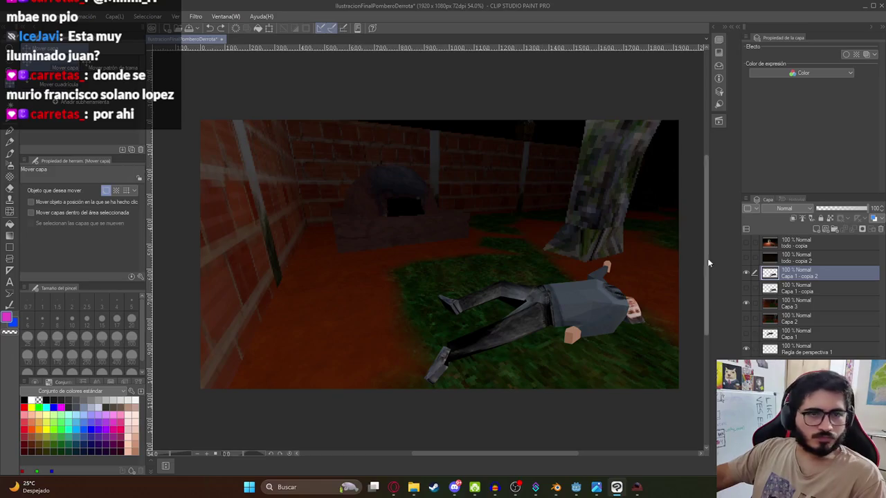
click(34, 18)
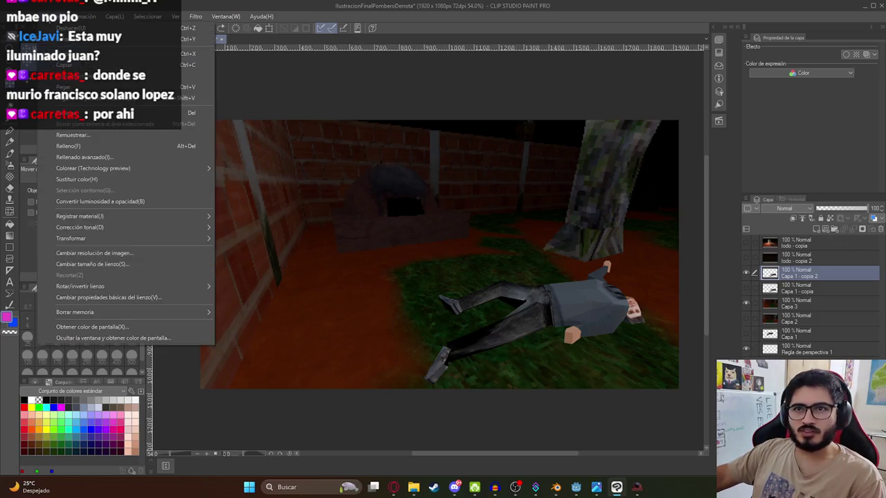
mouse_move(202, 227)
click(839, 329)
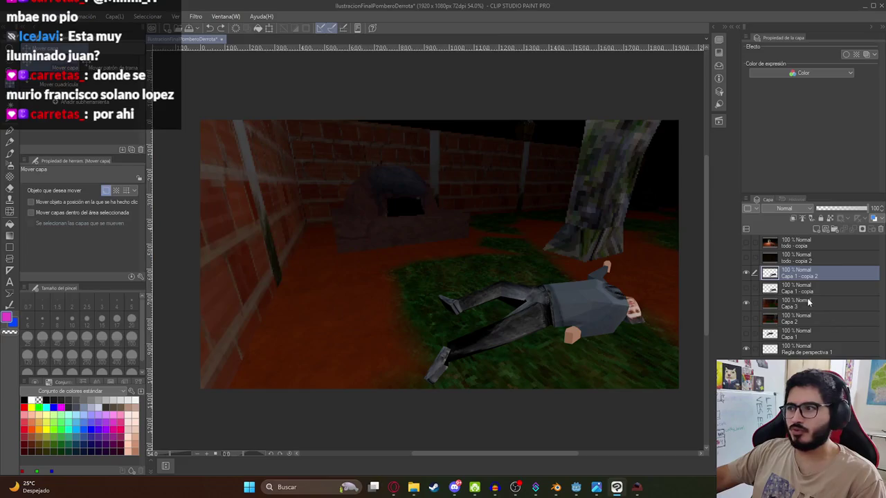
Step: Duplicate the Capa 3 background and start raising the copy's brightness and contrast
click(806, 302)
key(ctrl+c)
key(ctrl+v)
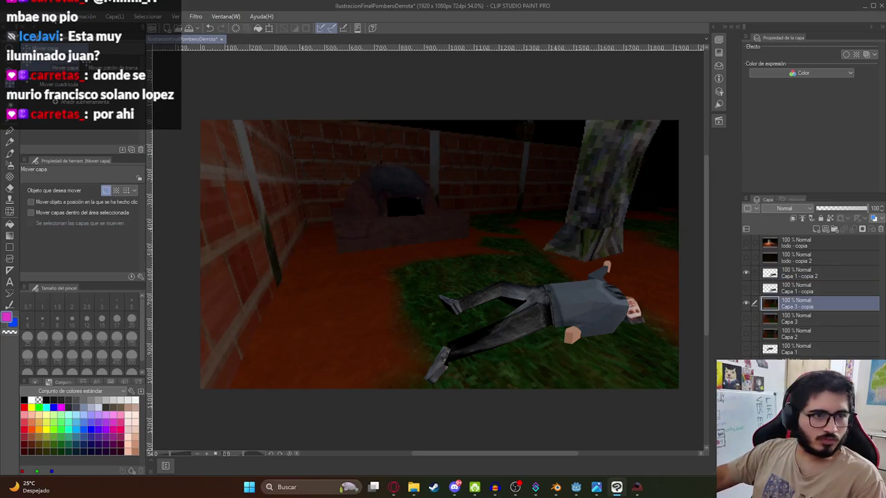
click(35, 17)
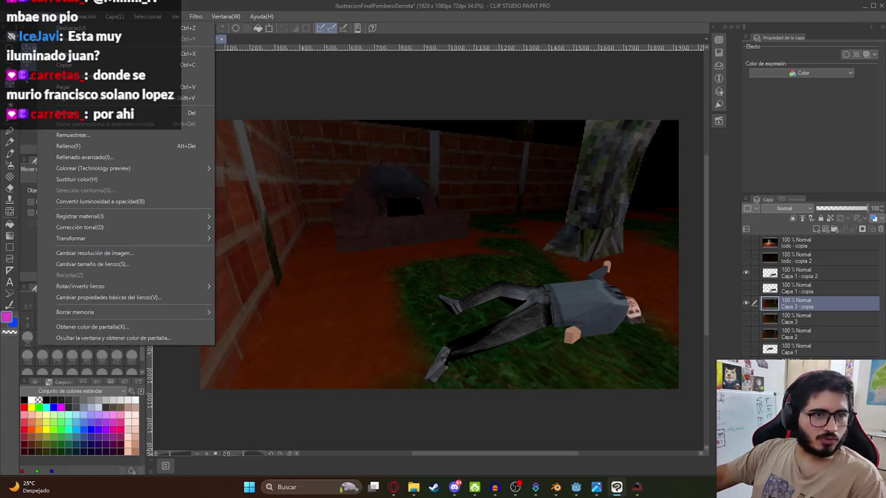
mouse_move(169, 228)
click(235, 229)
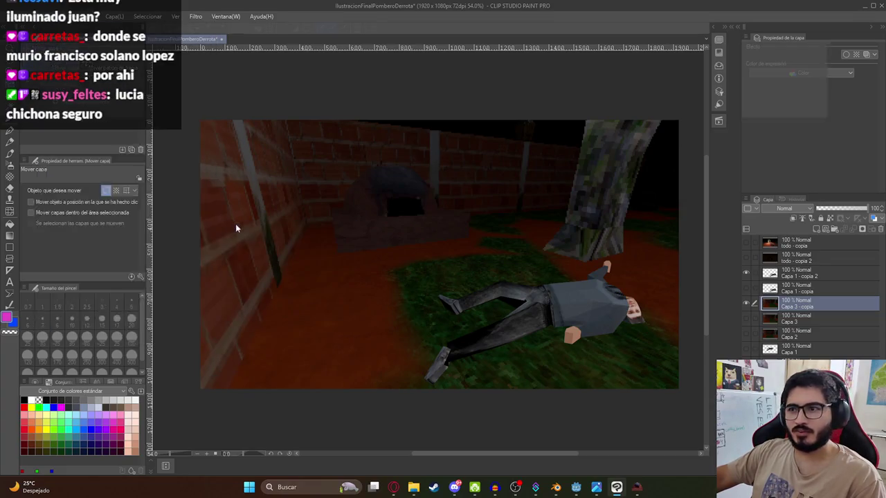
click(143, 240)
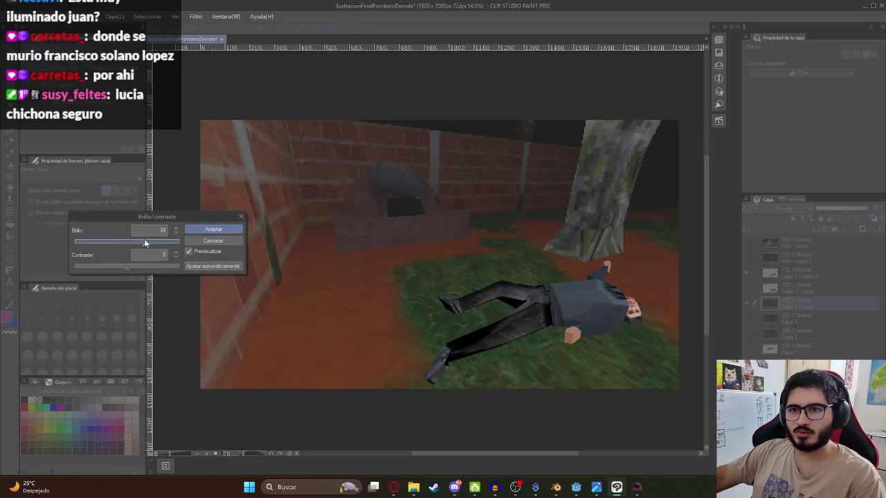
drag(134, 267, 145, 271)
click(153, 239)
drag(143, 267, 149, 271)
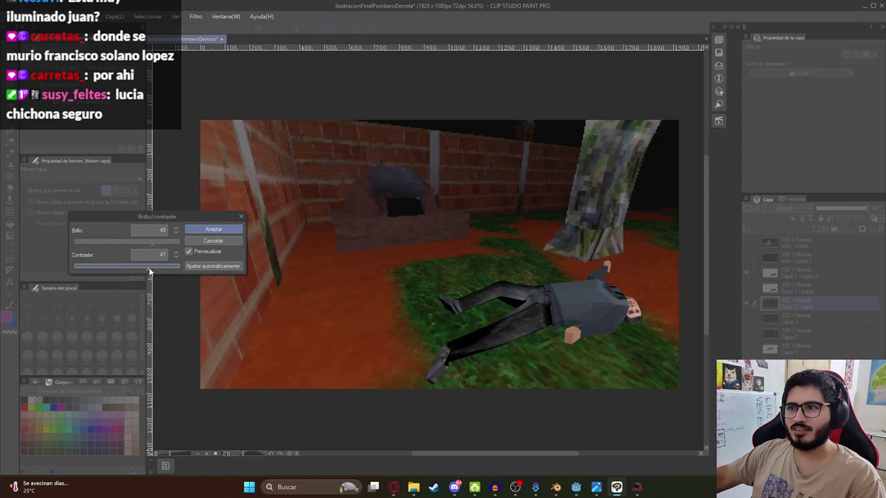
Step: Push brightness to 57 and contrast near 49, ease contrast down, and apply
drag(151, 239, 149, 270)
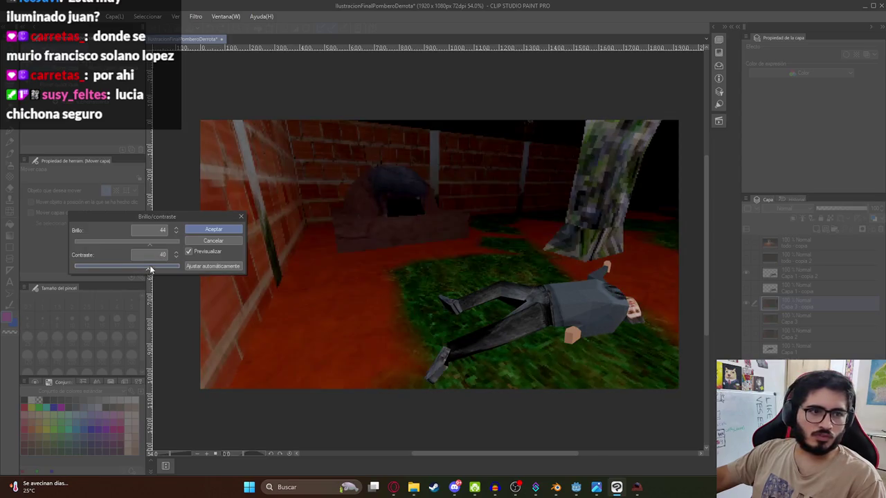
click(157, 242)
click(154, 266)
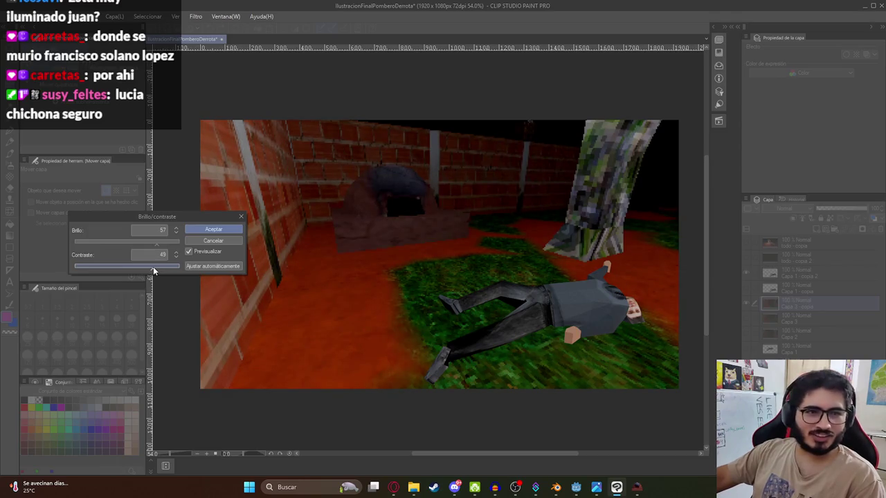
drag(155, 267, 149, 267)
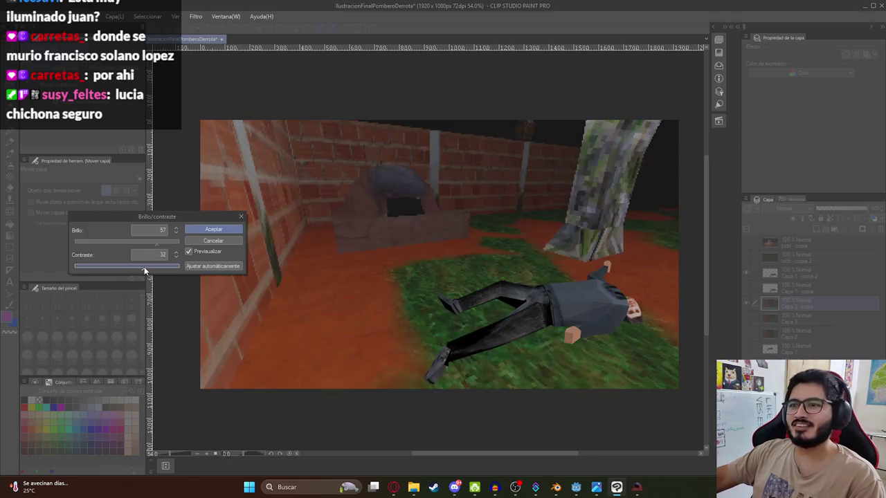
click(217, 229)
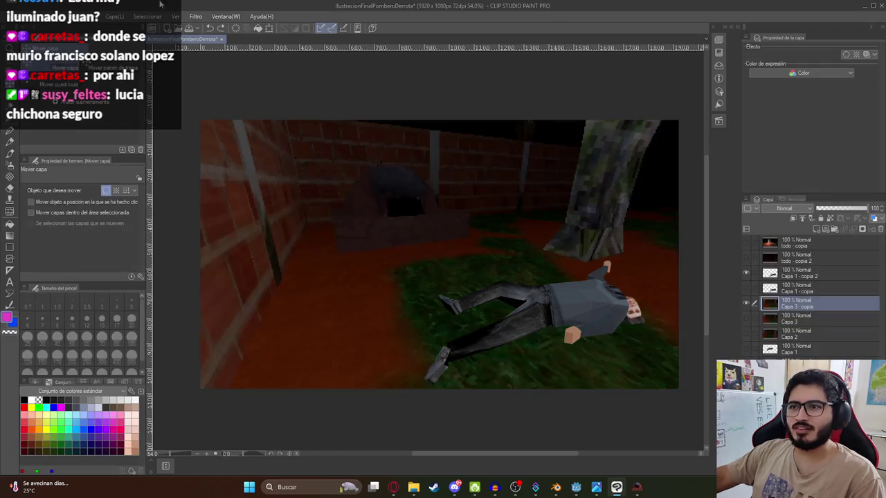
Step: Try raising luminosity to 5 in Hue/Saturation/Luminosity, then cancel it
key(alt+e)
mouse_move(199, 228)
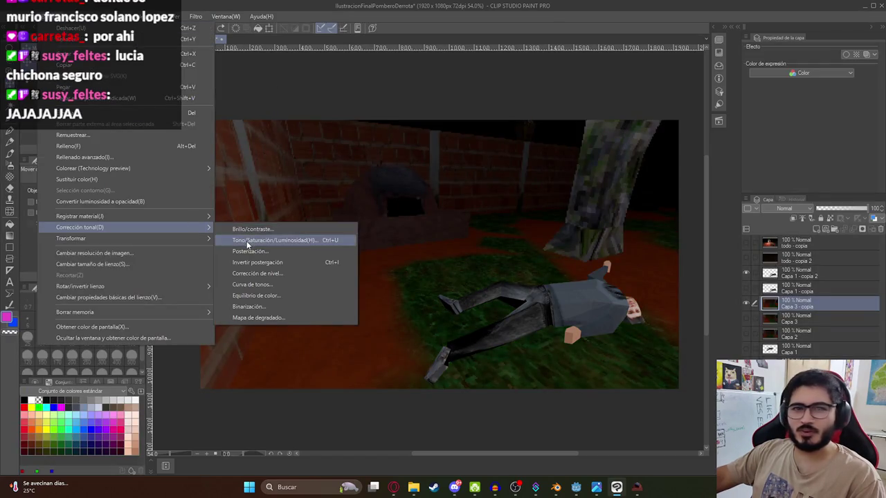
click(246, 240)
mouse_move(257, 106)
mouse_down()
mouse_move(283, 108)
mouse_move(260, 106)
mouse_move(269, 110)
mouse_up()
click(376, 55)
Step: Readjust Brillo/contraste to brightness 28 and contrast 19, comparing with preview off
click(48, 16)
mouse_move(157, 226)
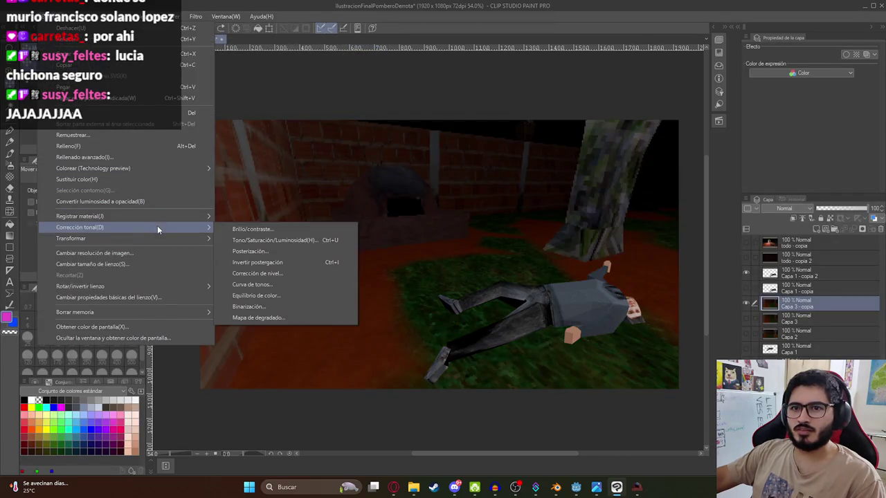
click(228, 229)
mouse_move(146, 267)
mouse_down()
mouse_move(122, 268)
mouse_move(142, 240)
mouse_move(138, 269)
mouse_up()
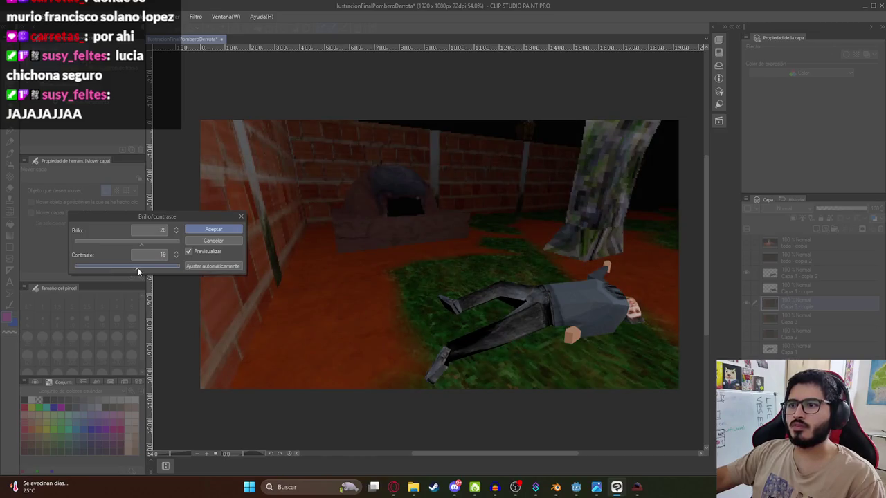
click(189, 251)
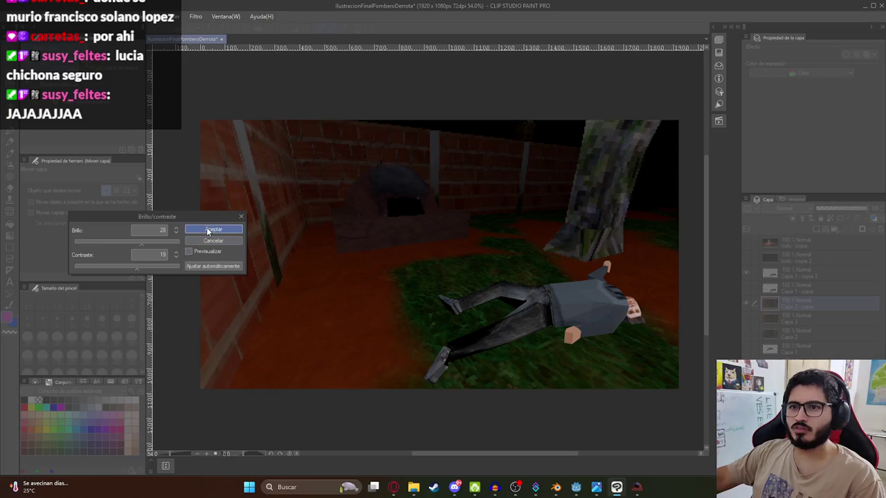
click(213, 229)
click(796, 272)
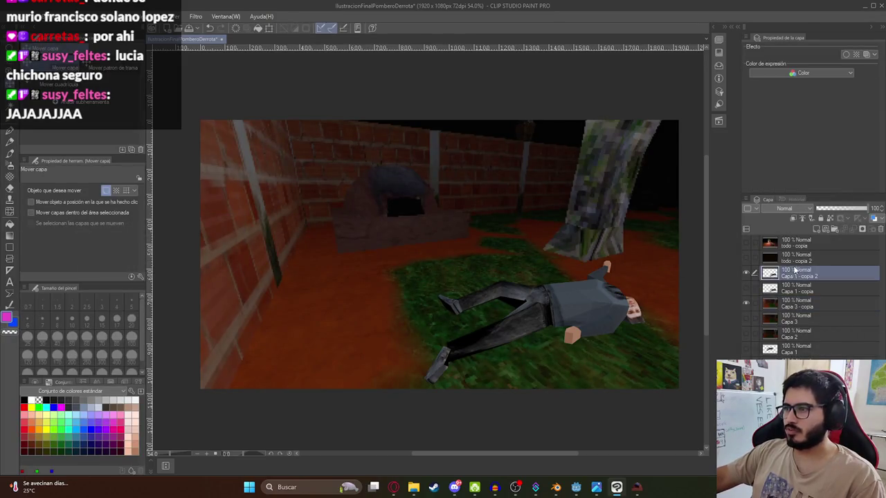
Step: Duplicate Capa 1 - copia 2 and darken the new copy's brightness to -18
key(ctrl+c)
key(ctrl+v)
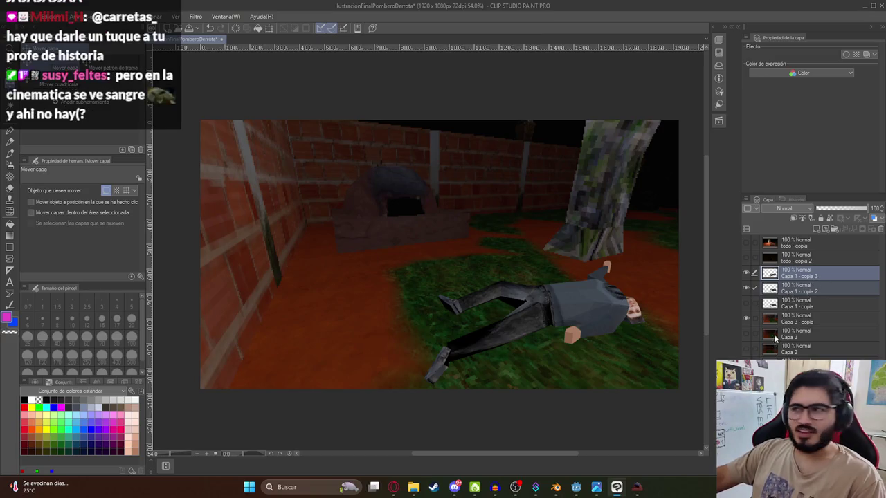
click(795, 288)
key(alt+bracketright)
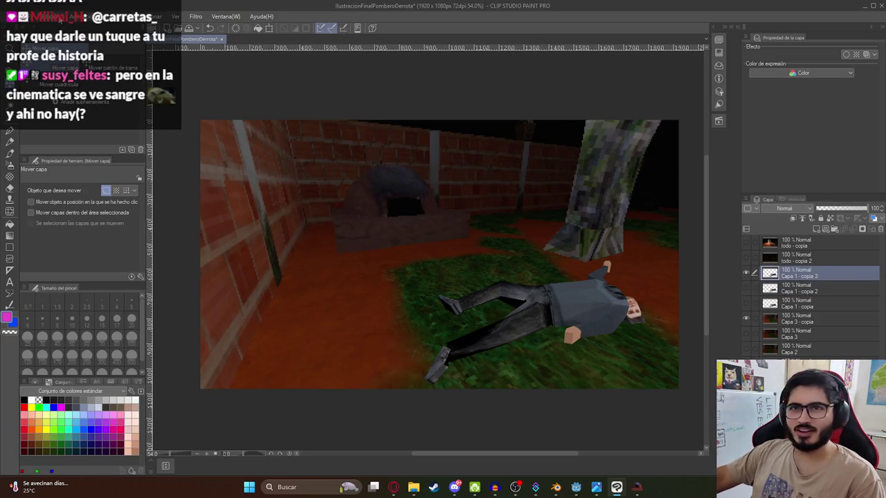
click(54, 16)
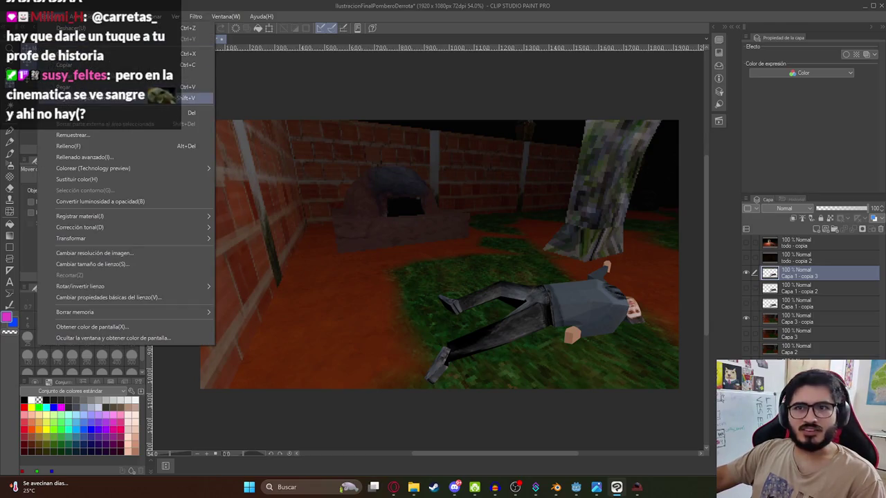
mouse_move(199, 228)
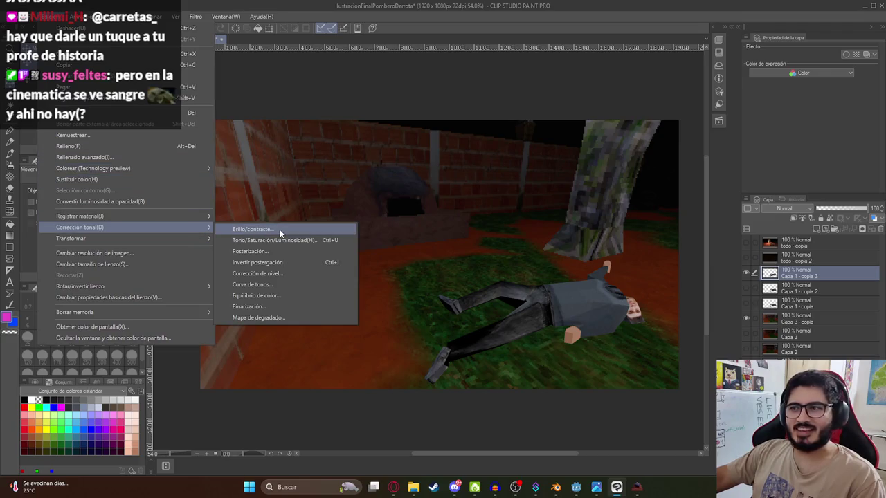
click(279, 229)
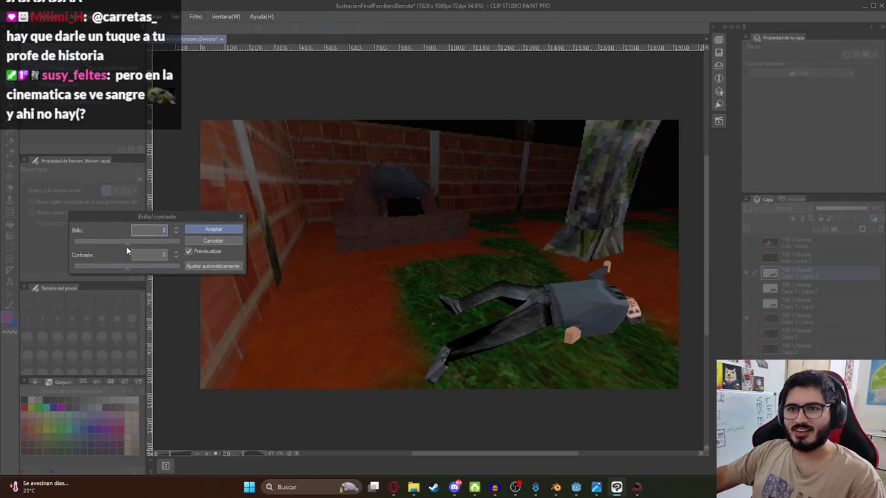
drag(126, 246, 117, 241)
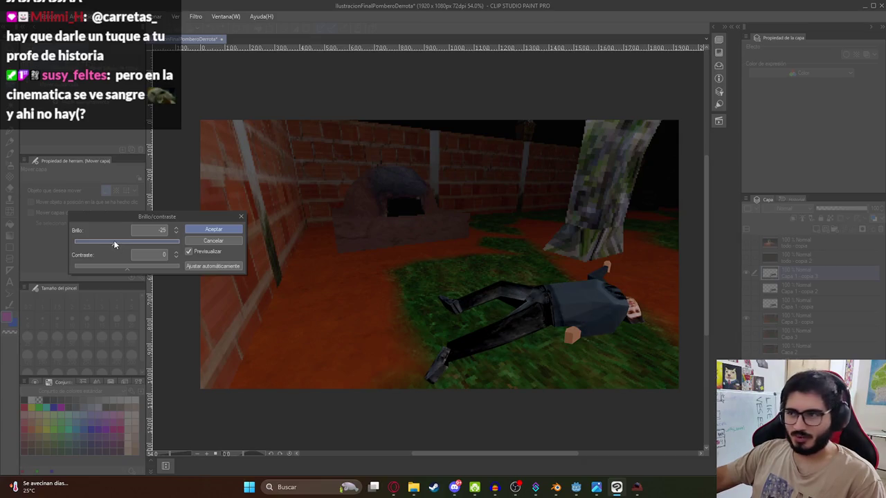
click(213, 229)
Step: Lower the copy's luminosity to about -25 in Tono/Saturación/Luminosidad
click(59, 16)
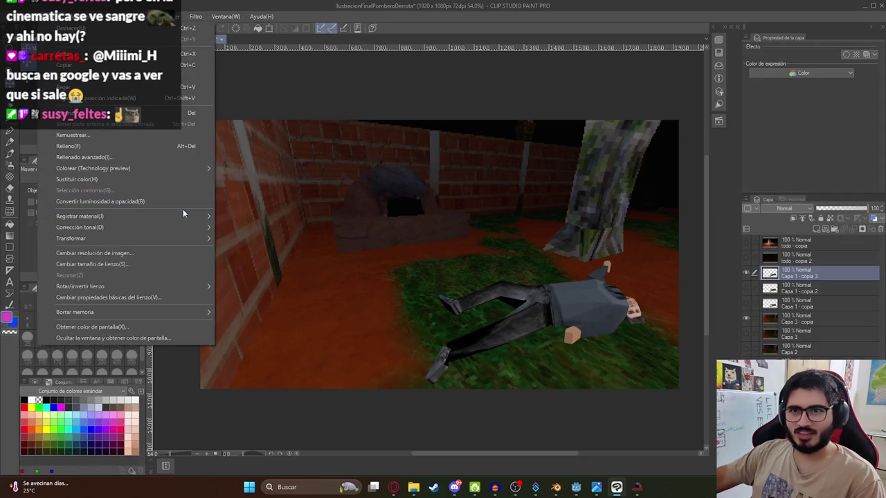
key(Escape)
click(59, 16)
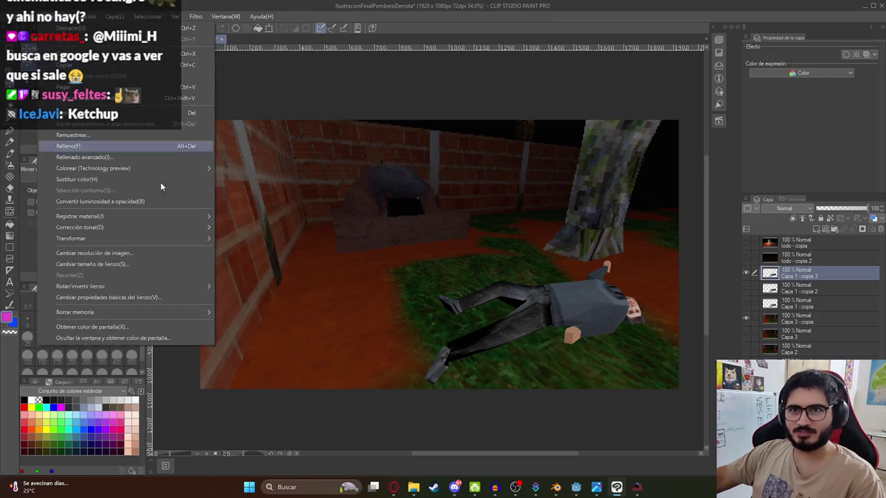
mouse_move(138, 228)
click(262, 236)
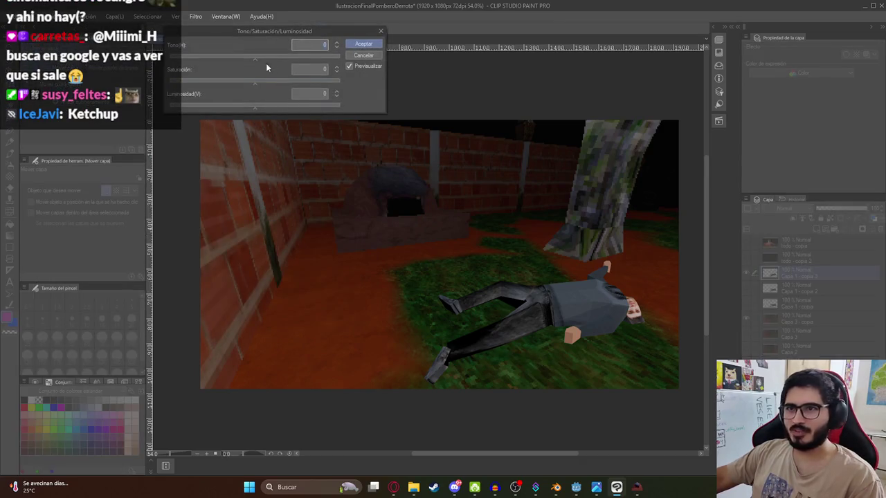
drag(240, 109, 233, 110)
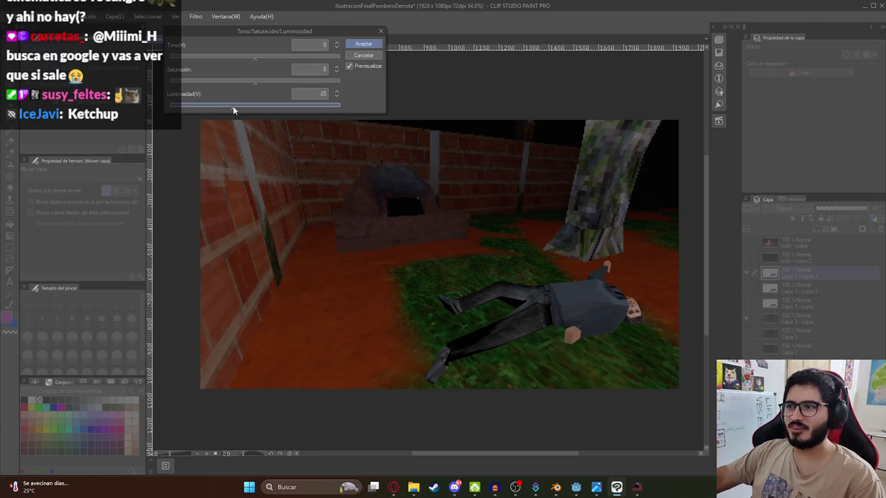
click(363, 44)
Step: Finish the copy with Brillo/contraste at brightness 12 and contrast 24
click(63, 16)
mouse_move(158, 225)
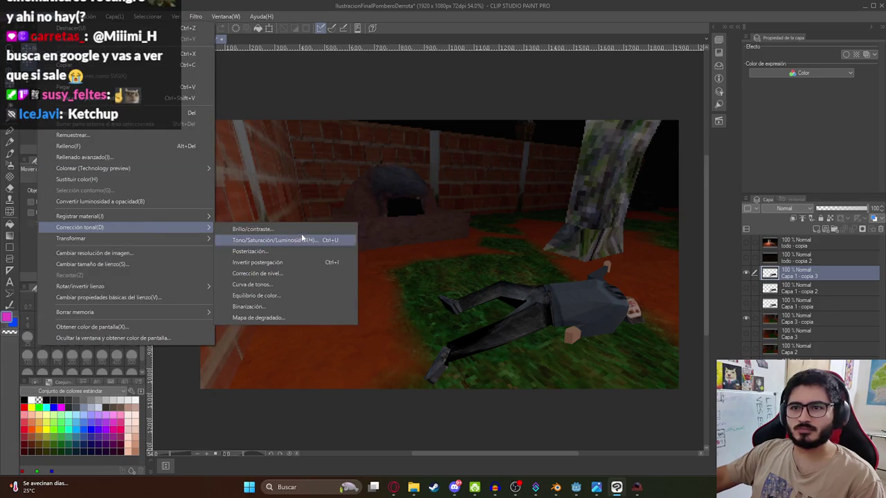
click(301, 233)
click(133, 267)
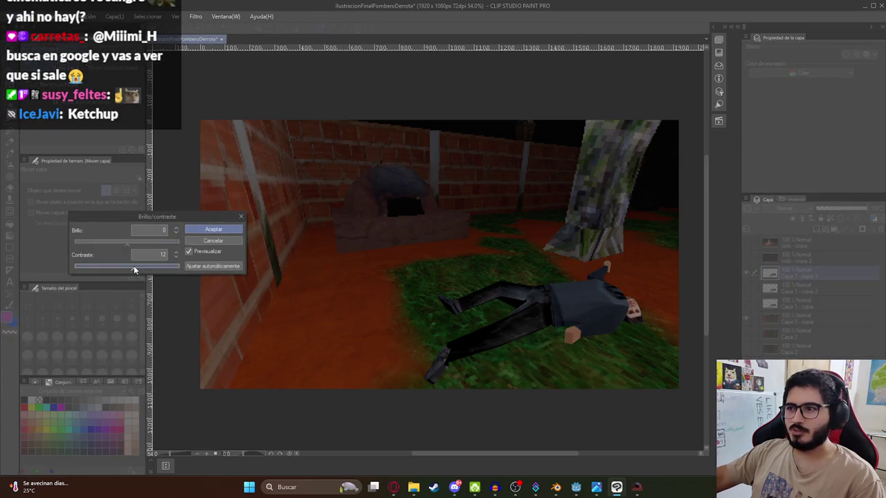
drag(138, 269, 130, 271)
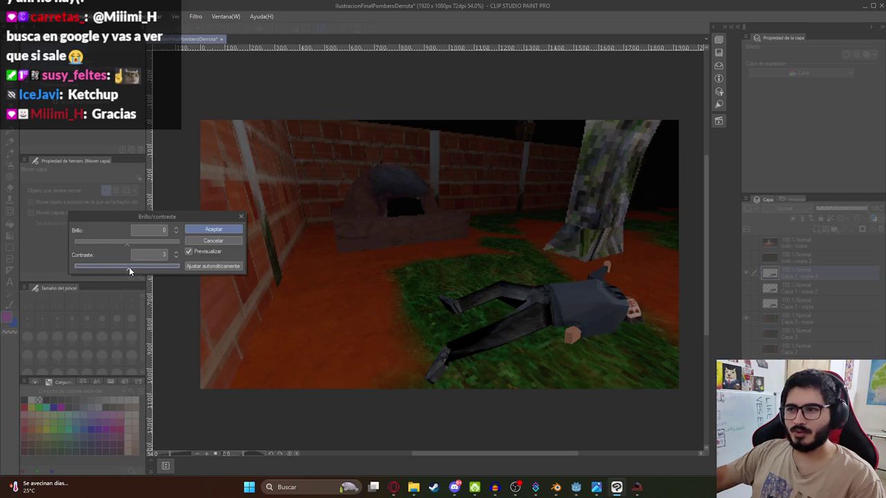
click(135, 242)
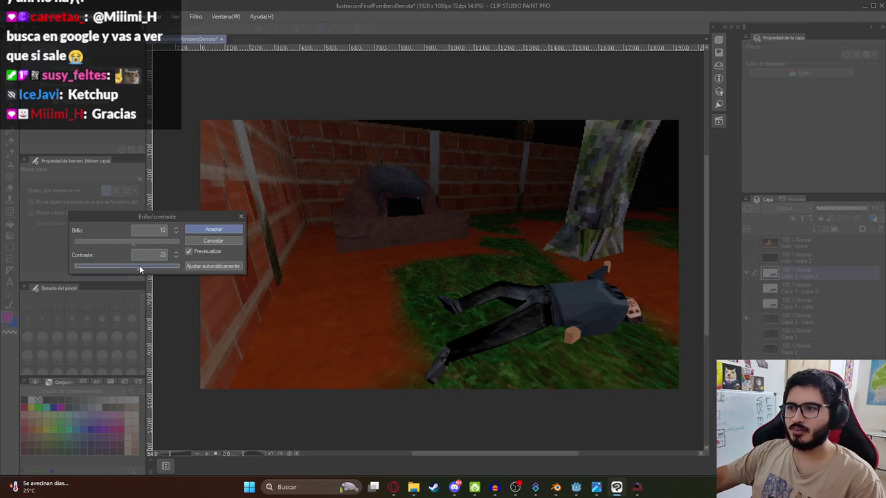
click(217, 230)
scroll(630, 316, down, 2)
Step: Open the latin-shadows-cosas folder in File Explorer from the taskbar
scroll(629, 317, up, 2)
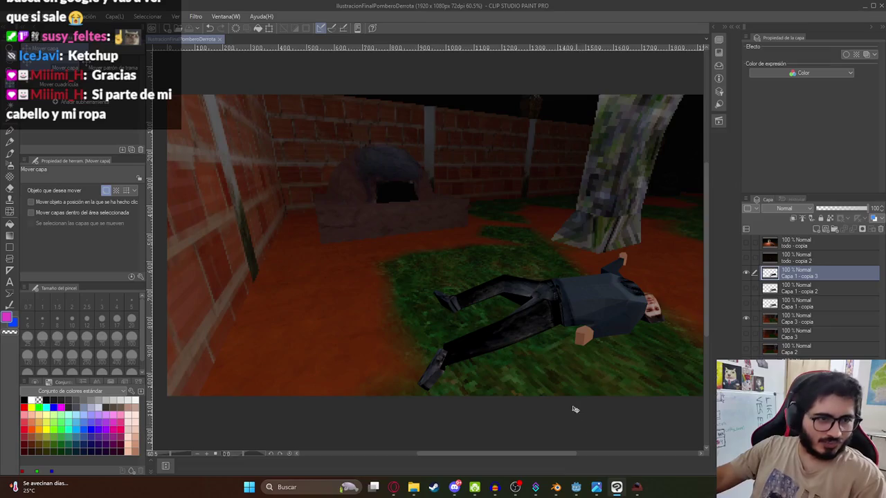
drag(557, 258, 543, 256)
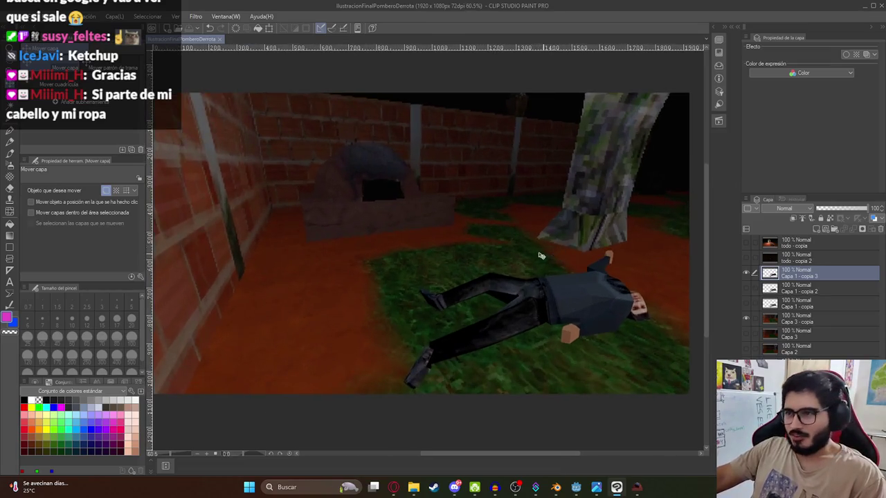
click(413, 487)
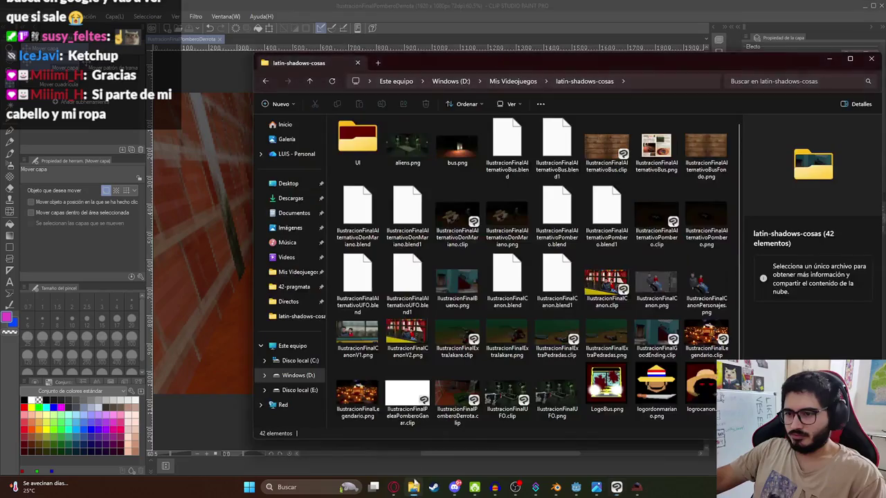
Step: Navigate via Mis Videojuegos into juegoterror1 and open its assets folder
click(513, 80)
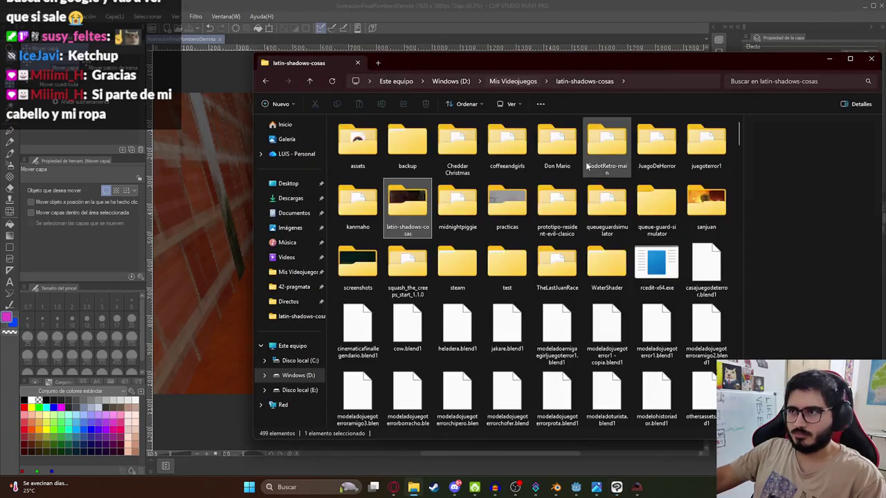
double_click(705, 142)
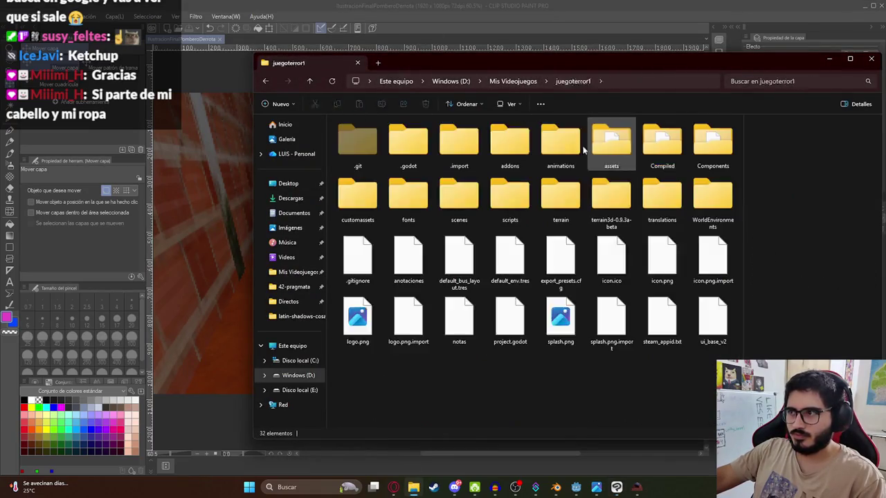
double_click(631, 149)
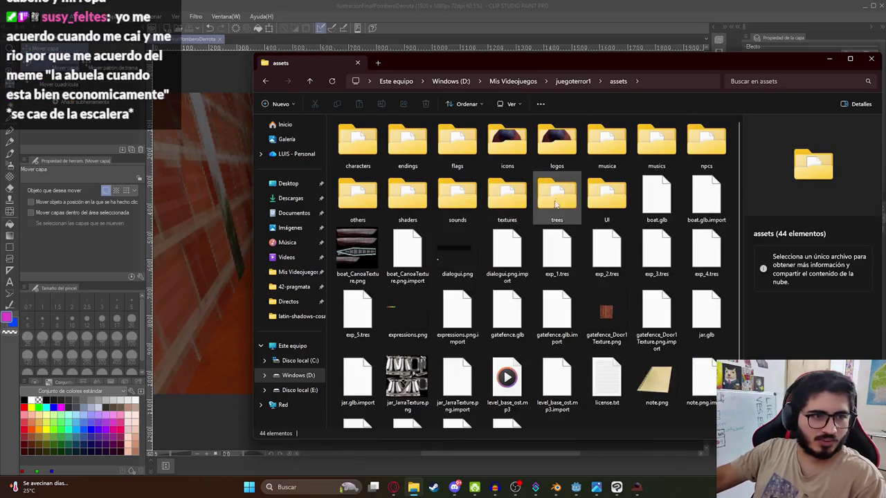
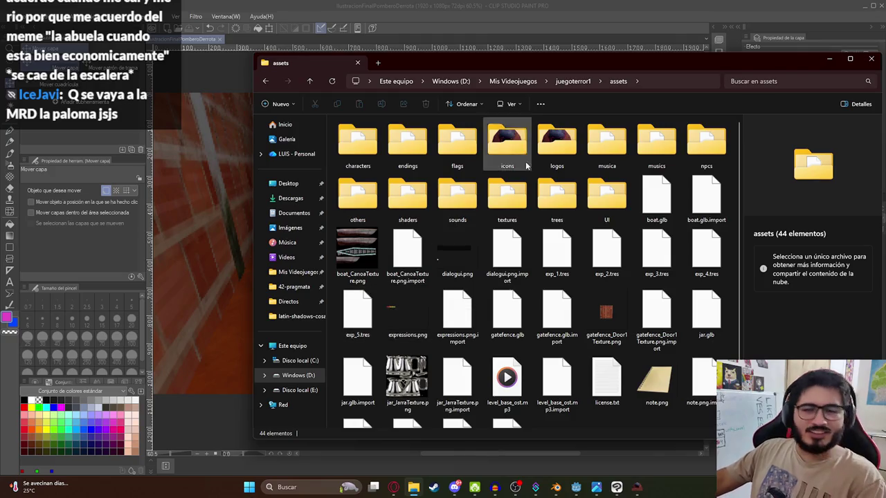
Step: Search the assets folder for 'blood' and drop Blood.png into the illustration as a new layer
mouse_move(497, 59)
mouse_down()
mouse_move(335, 70)
mouse_move(360, 4)
mouse_move(361, 22)
mouse_up()
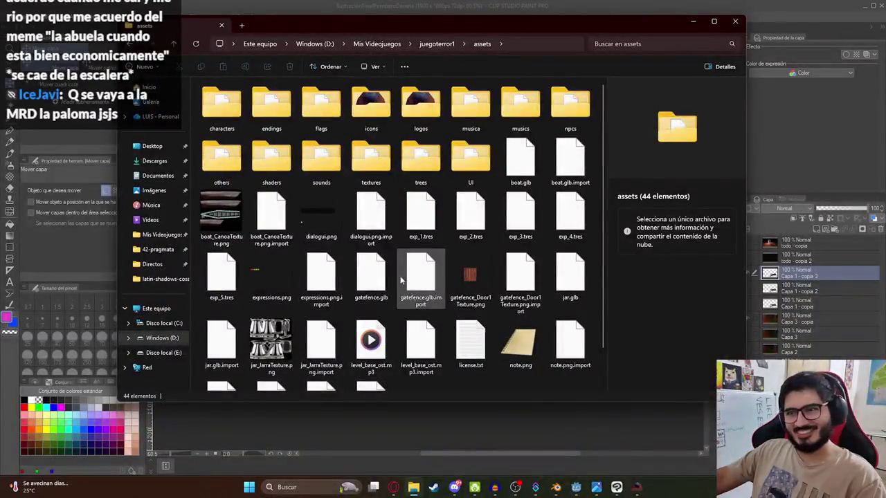
click(271, 163)
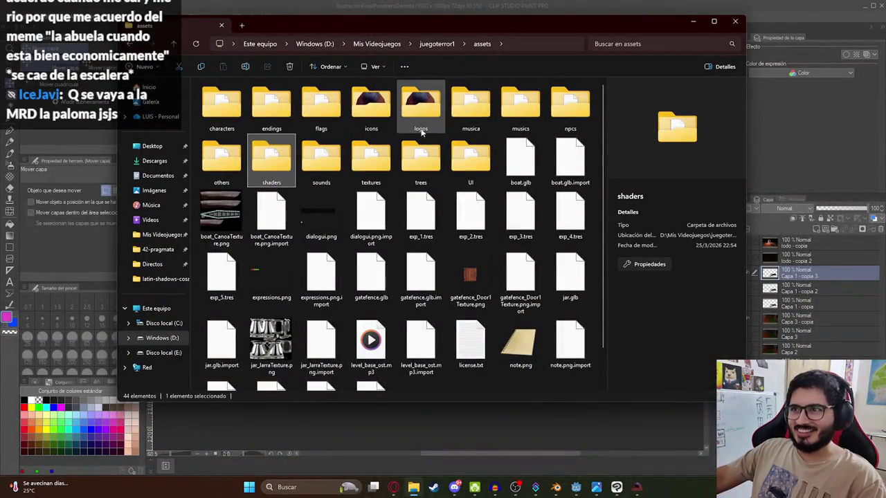
click(675, 43)
text(blood)
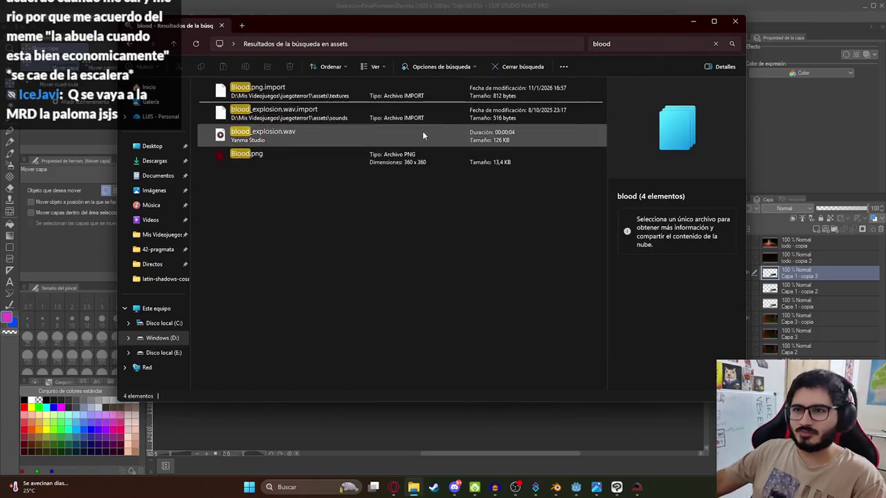
drag(321, 158, 607, 264)
mouse_move(444, 163)
mouse_down()
mouse_move(609, 148)
mouse_move(797, 315)
mouse_up()
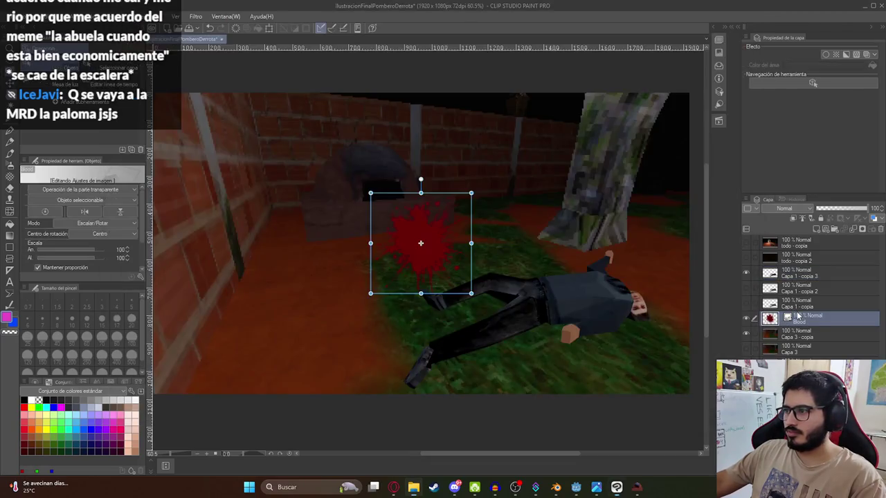
Step: Place the blood splat over the fallen body and rasterize its copy layer
mouse_move(429, 262)
mouse_down()
mouse_move(461, 335)
mouse_move(490, 330)
mouse_move(464, 315)
mouse_up()
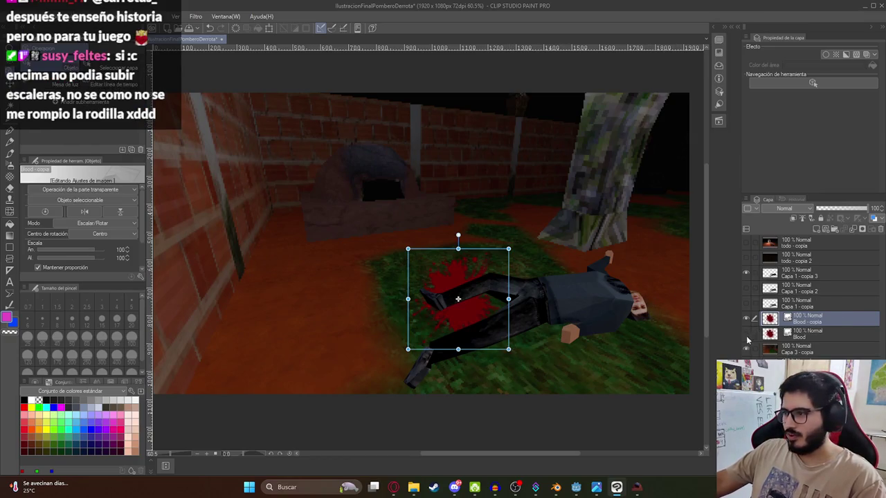
right_click(761, 316)
click(789, 230)
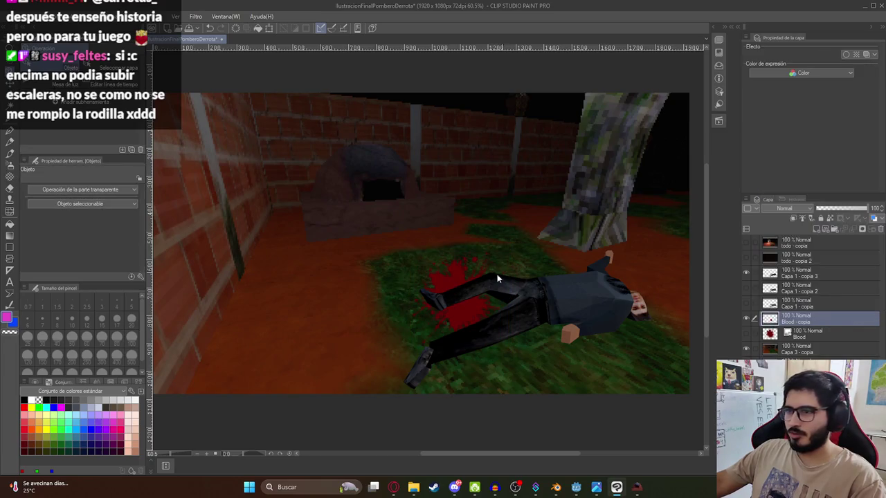
mouse_move(467, 303)
mouse_down()
mouse_move(436, 240)
mouse_move(473, 258)
mouse_up()
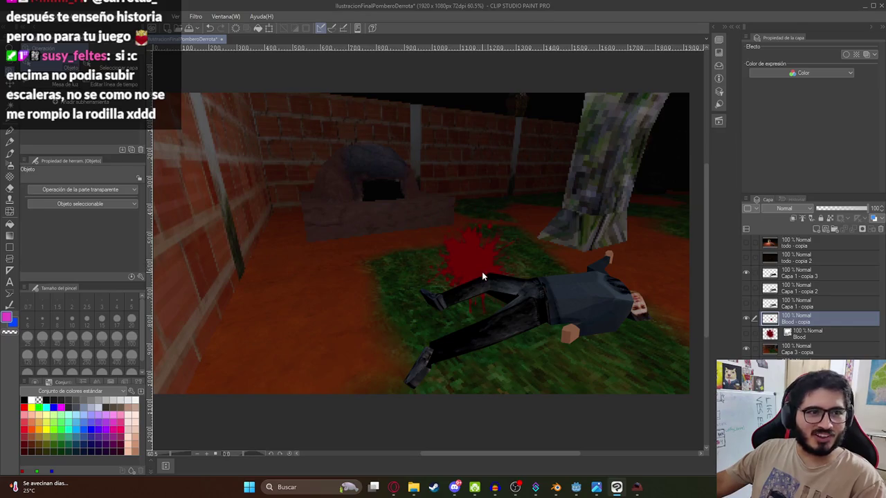
Step: Distort, rotate and enlarge the blood copy into a pool under the head and shoulders
key(ctrl+t)
mouse_move(523, 315)
mouse_down()
mouse_move(616, 281)
mouse_move(610, 274)
mouse_up()
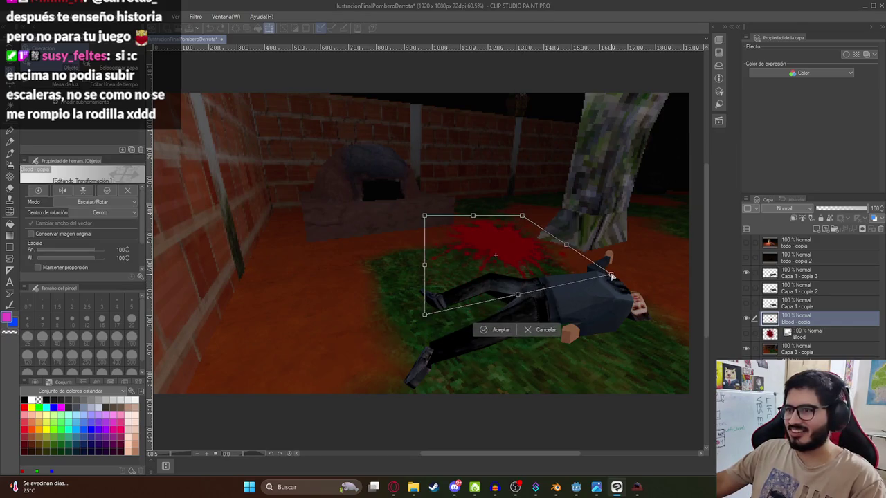
drag(425, 315, 460, 329)
mouse_move(441, 221)
mouse_down()
mouse_move(465, 296)
mouse_move(449, 297)
mouse_move(455, 308)
mouse_up()
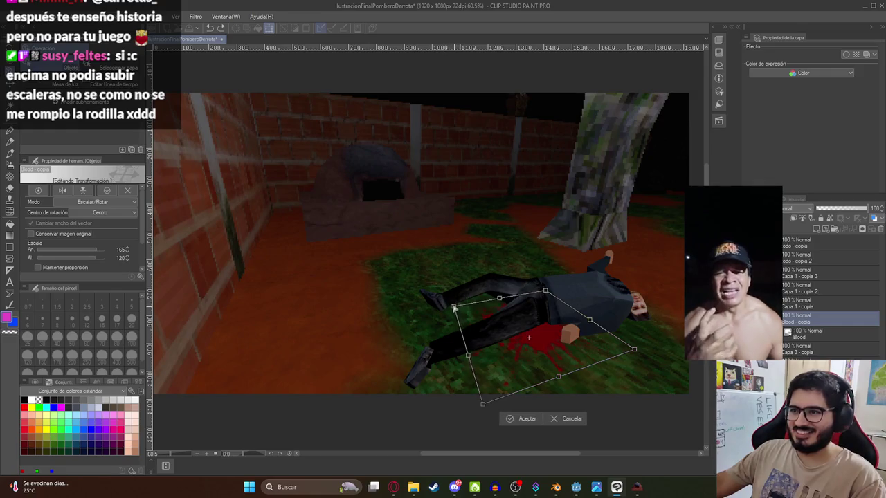
drag(555, 285, 574, 237)
mouse_move(535, 263)
mouse_down()
mouse_move(576, 269)
mouse_move(568, 277)
mouse_up()
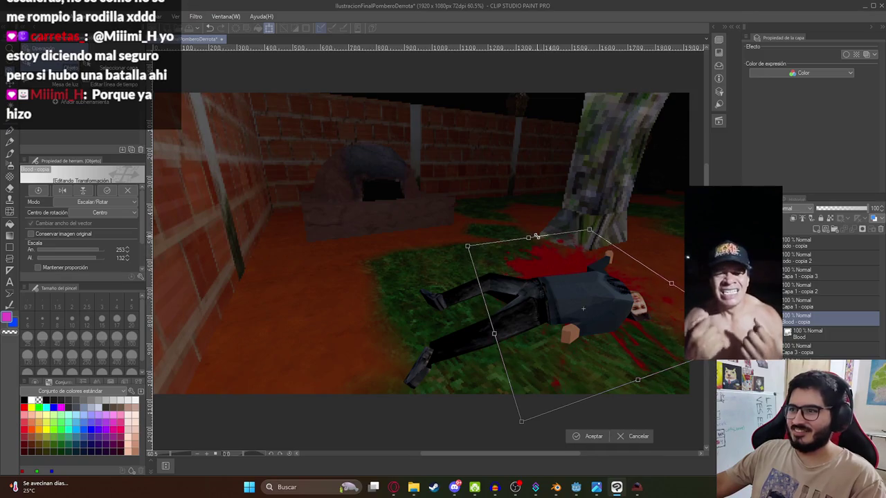
mouse_move(538, 248)
mouse_down()
mouse_move(537, 221)
mouse_move(537, 247)
mouse_up()
mouse_move(497, 338)
mouse_down()
mouse_move(480, 344)
mouse_move(631, 358)
mouse_up()
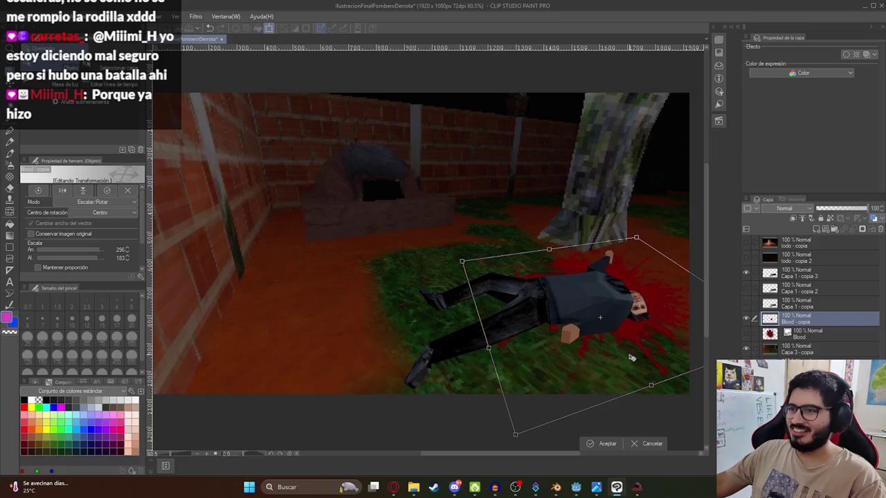
key(Return)
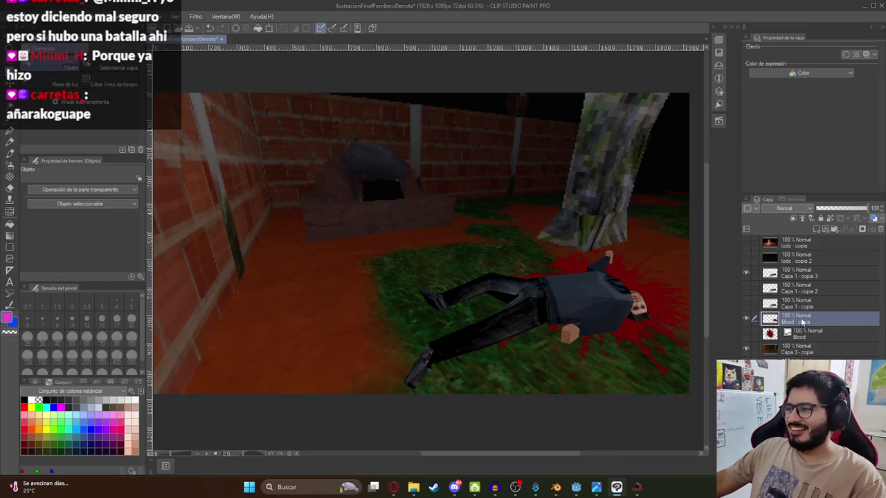
click(804, 335)
Step: Set the Blood - copia layer to Multiplicación blending and nudge its position slightly
click(787, 211)
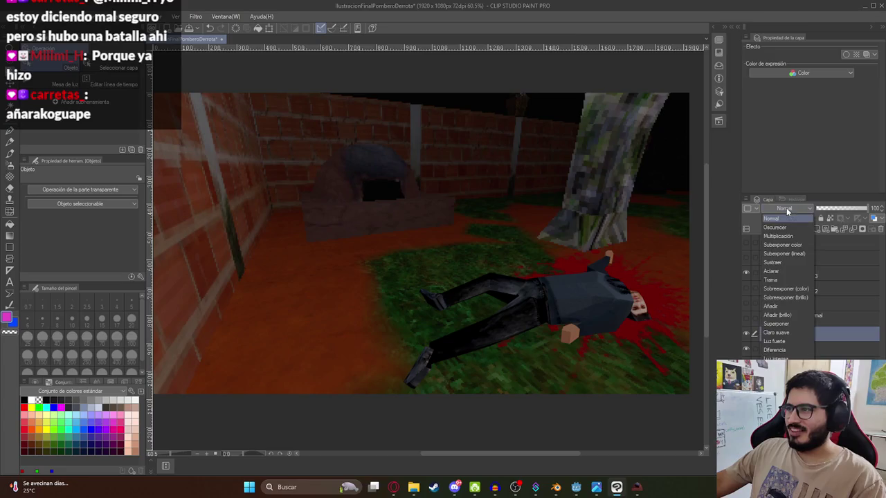
click(777, 236)
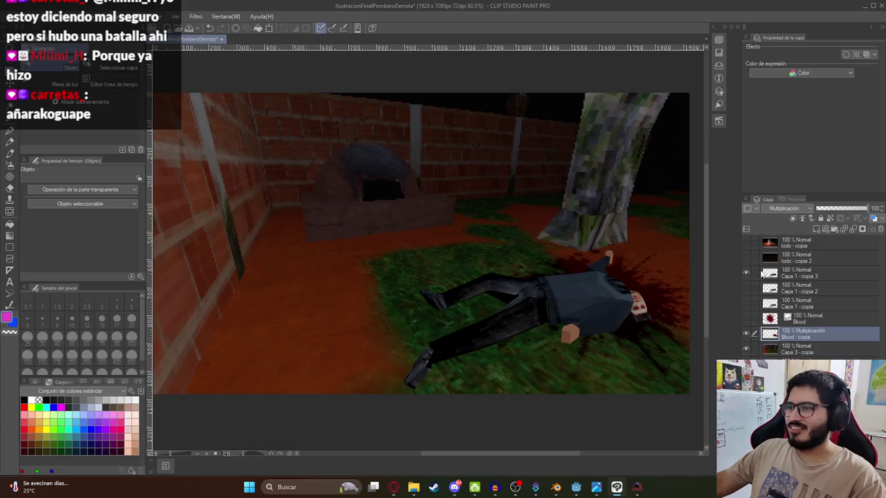
key(ctrl+t)
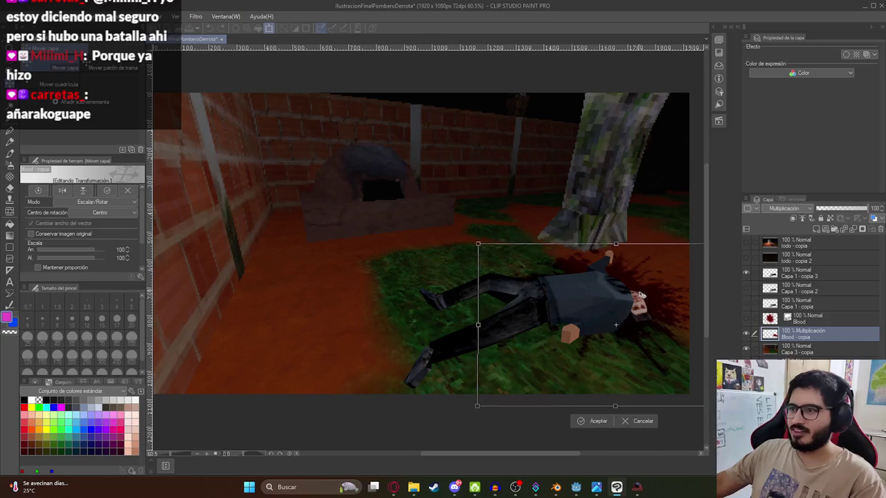
drag(644, 302, 640, 295)
key(Return)
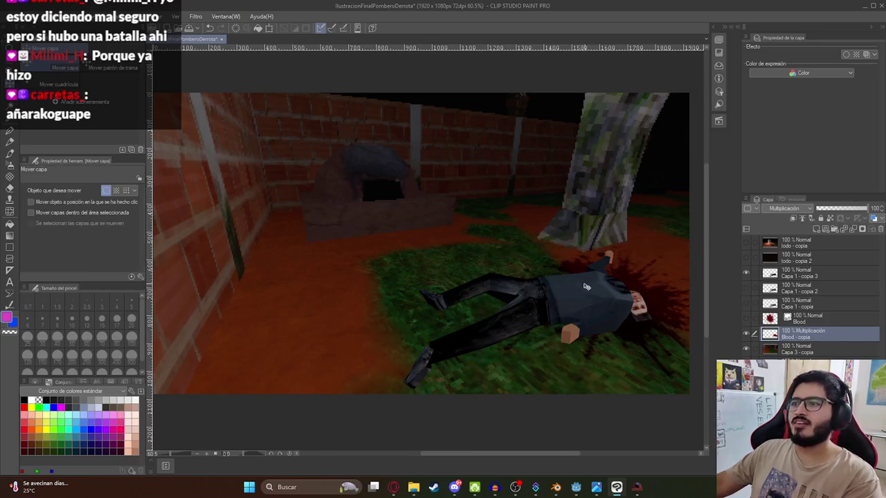
Step: Select the Capa 1 - copia 3 layer in the layer list
scroll(582, 284, down, 2)
scroll(478, 278, up, 3)
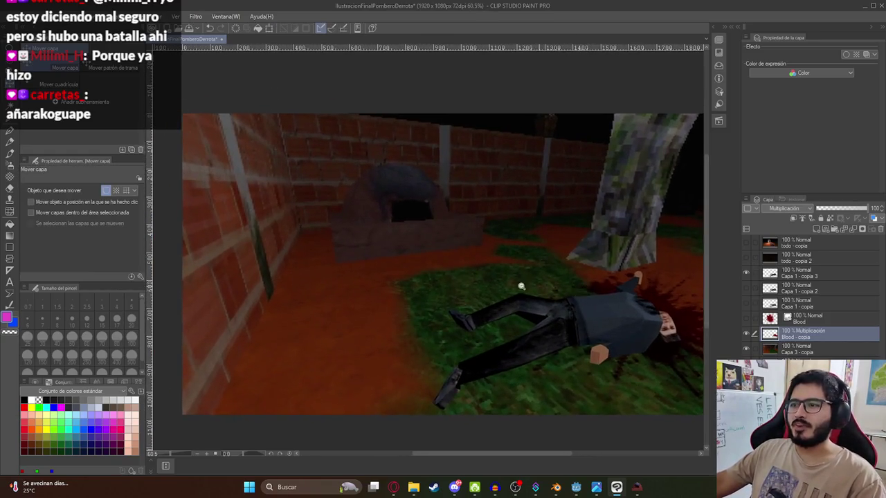
scroll(481, 280, up, 2)
scroll(477, 277, down, 4)
scroll(484, 280, up, 4)
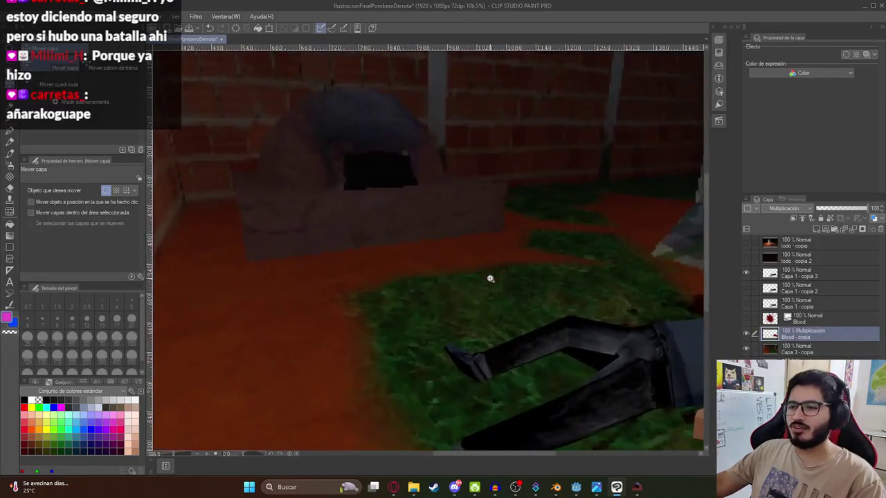
scroll(482, 282, down, 2)
scroll(483, 282, down, 1)
click(811, 276)
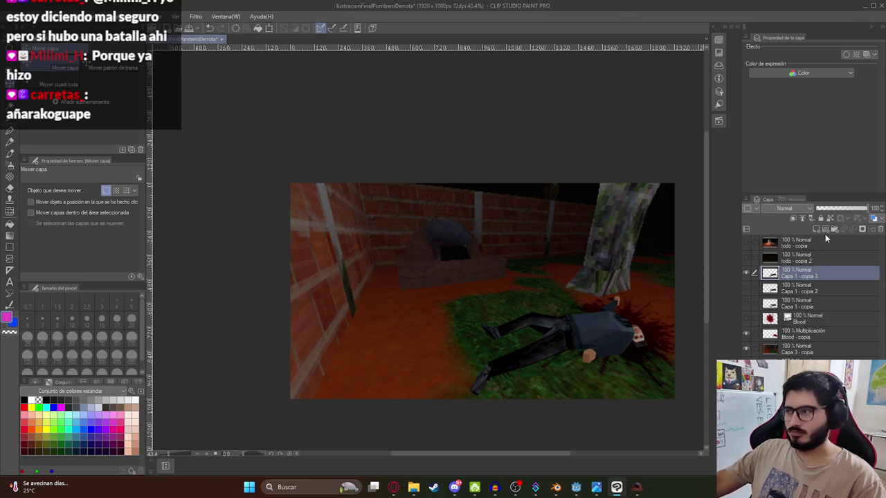
Step: Group the layers down to Blood - copia into Carpeta 1, then duplicate and merge the folder
click(834, 229)
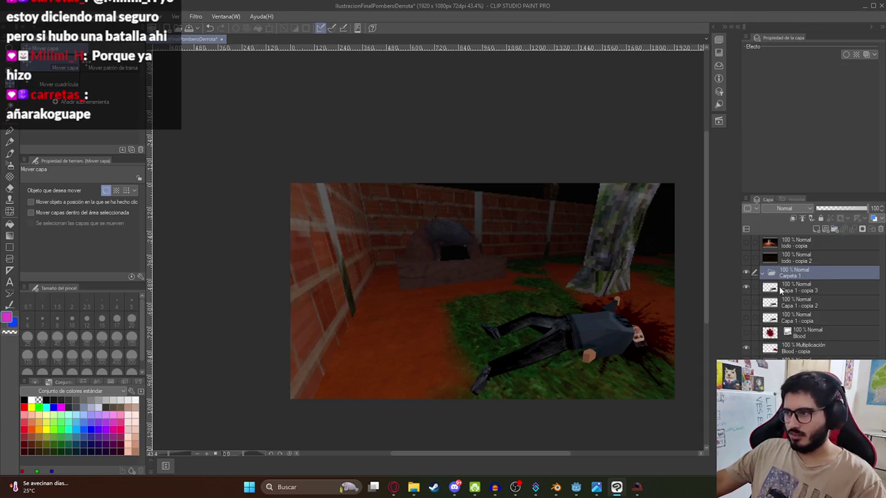
shift+click(795, 348)
mouse_move(796, 348)
mouse_down()
mouse_move(789, 276)
mouse_move(785, 284)
mouse_up()
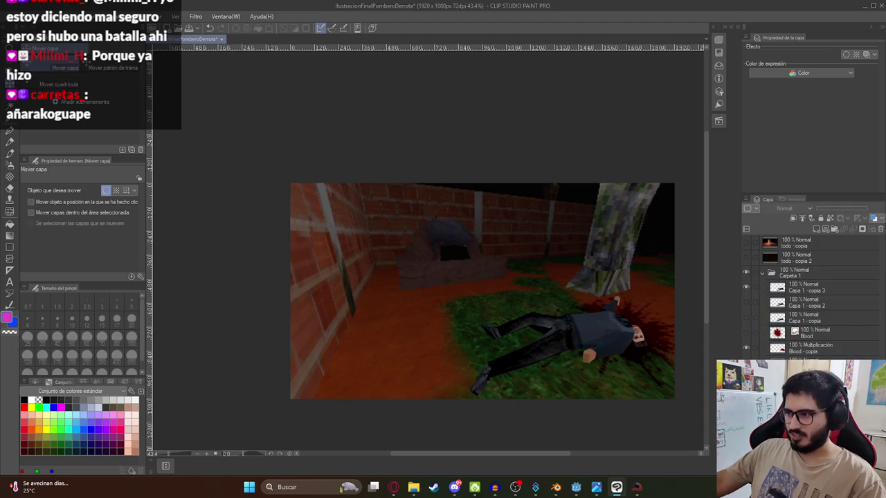
click(792, 275)
key(ctrl+c)
key(ctrl+v)
right_click(803, 275)
click(835, 235)
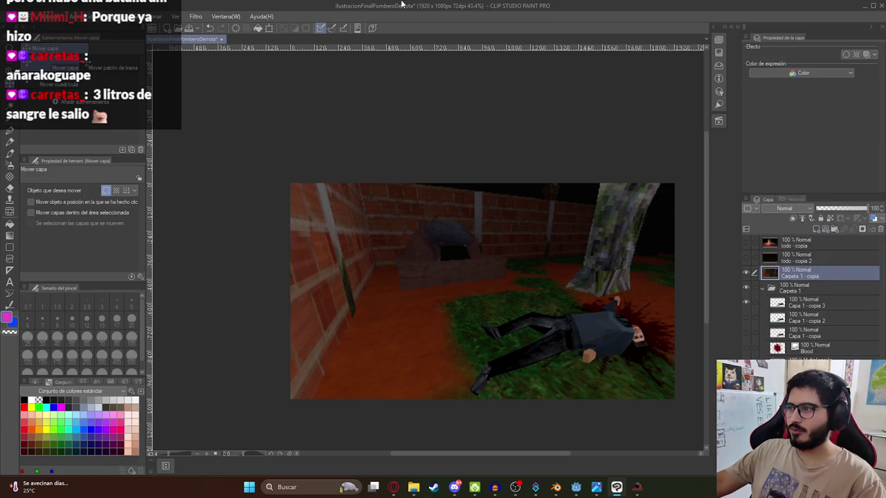
Step: Apply the Mosaico filter with cell size 7 to the merged layer
click(196, 16)
mouse_move(254, 62)
click(285, 74)
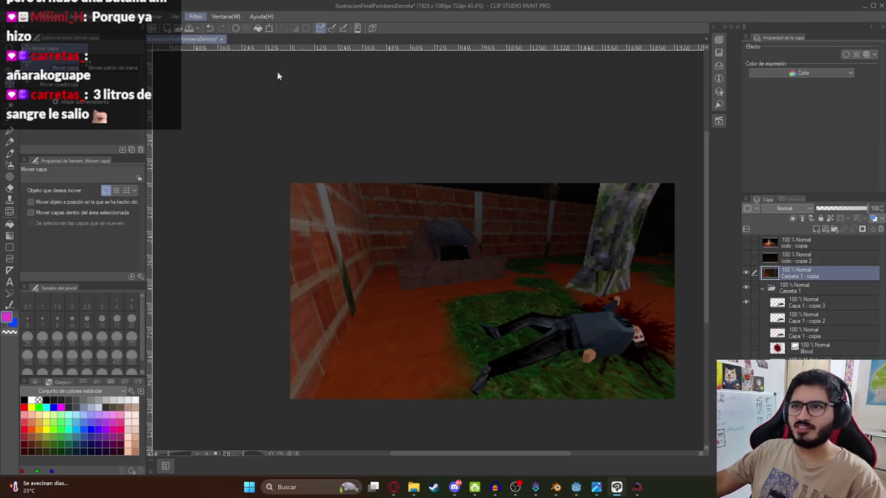
text(5)
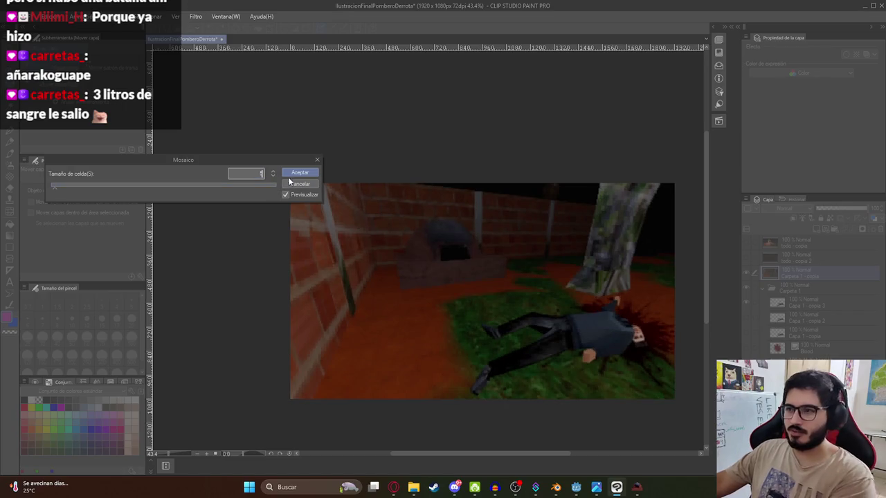
scroll(568, 367, up, 4)
scroll(637, 401, down, 3)
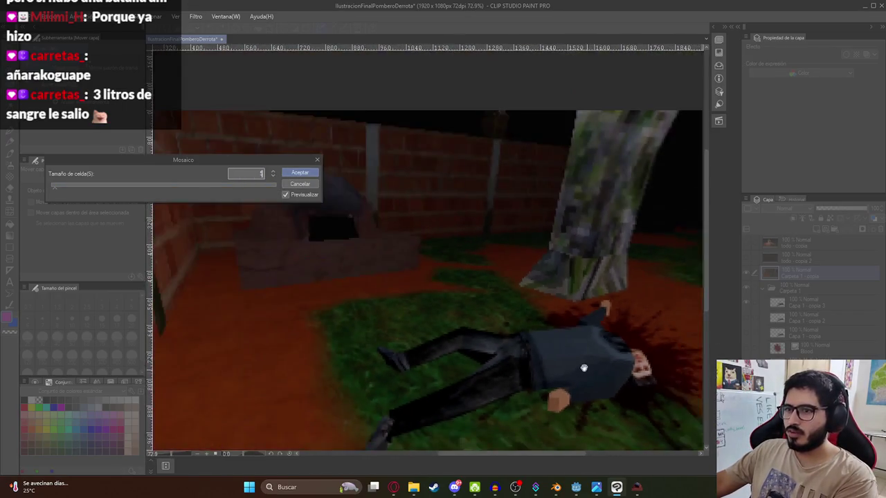
scroll(658, 389, up, 1)
scroll(658, 390, up, 1)
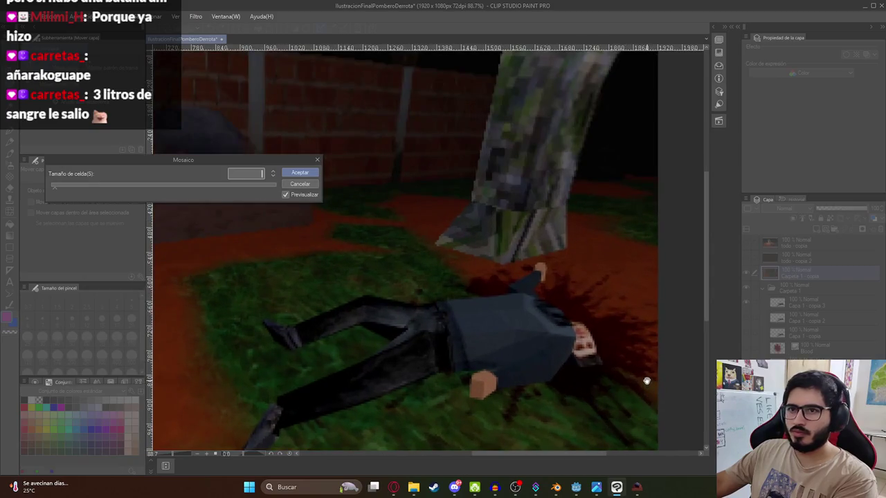
key(BackSpace)
text(10)
key(BackSpace)
text(5)
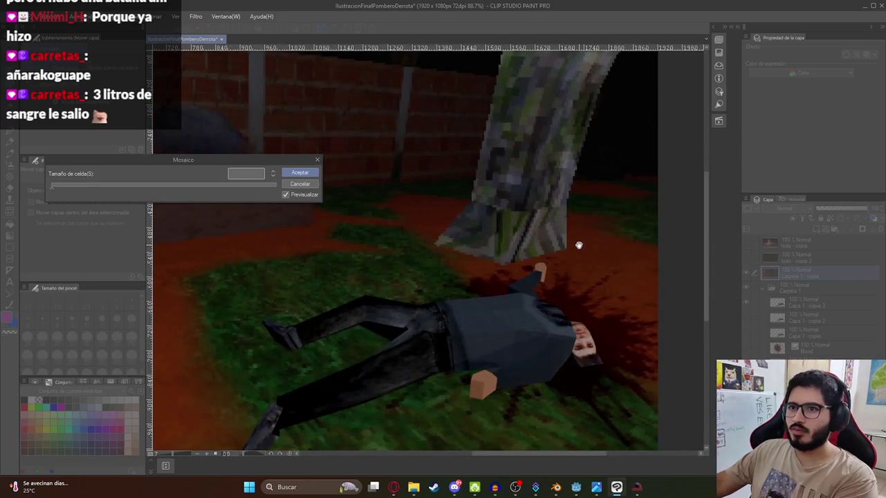
key(BackSpace)
text(7)
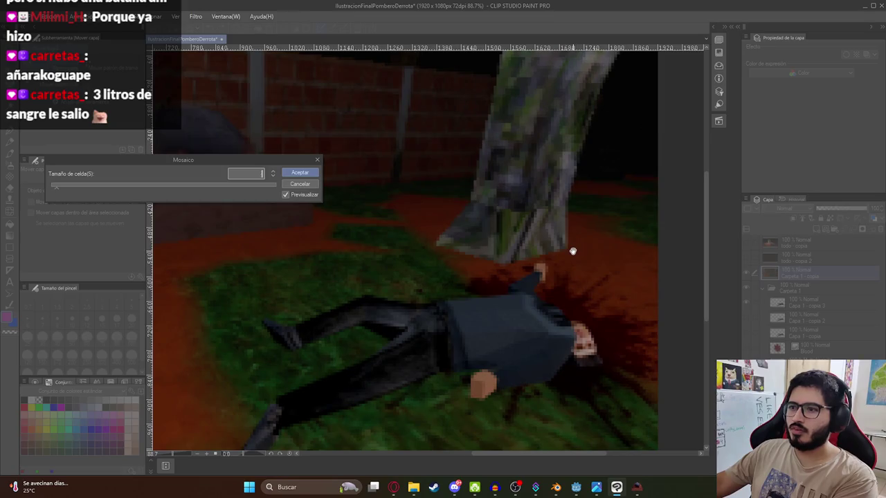
scroll(443, 279, down, 3)
key(Return)
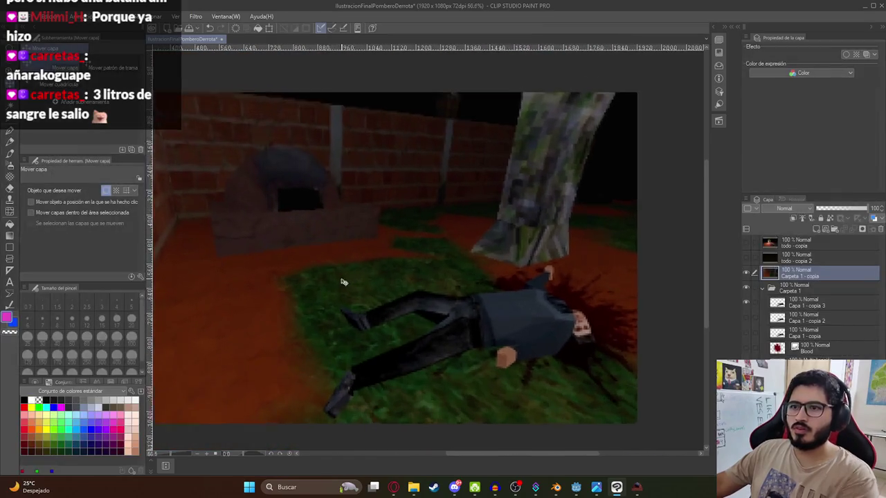
scroll(341, 282, down, 2)
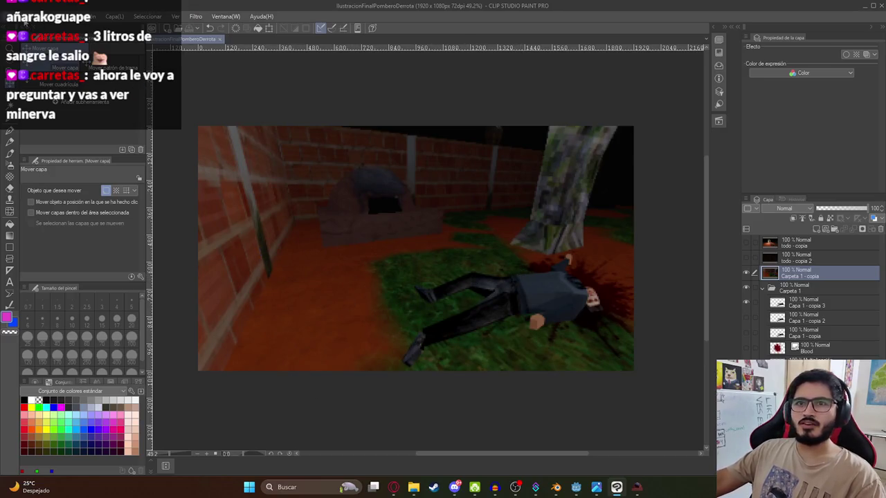
Step: Export the illustration as IlustracionFinalPomberoDerrota.png into latin-shadows-cosas at 100% scale
click(9, 16)
mouse_move(83, 135)
click(278, 159)
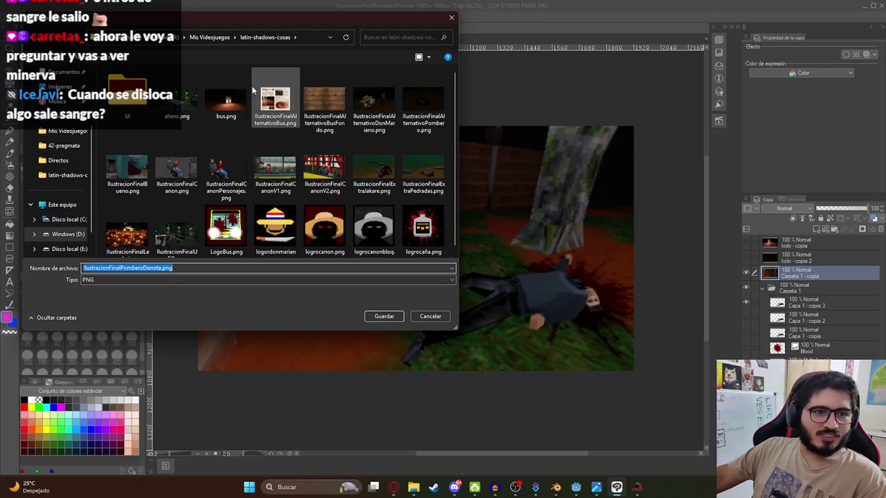
mouse_move(243, 20)
mouse_down()
mouse_move(310, 76)
mouse_move(281, 15)
mouse_move(292, 43)
mouse_up()
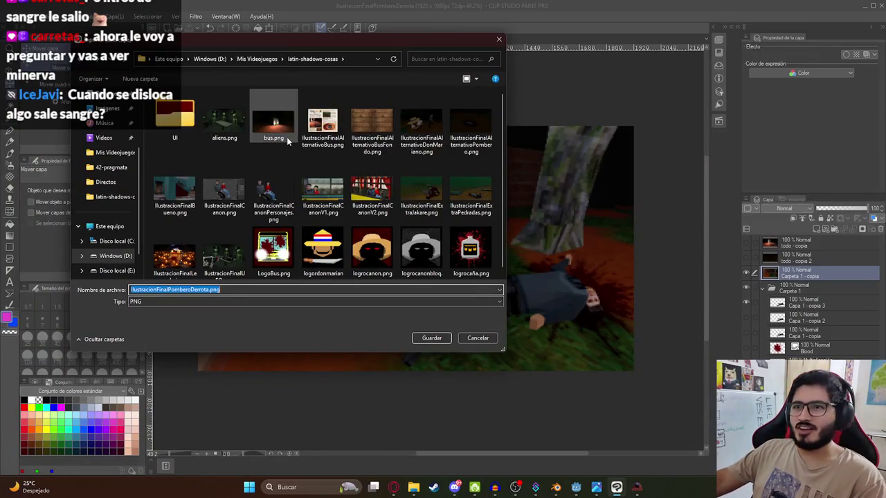
scroll(224, 219, down, 1)
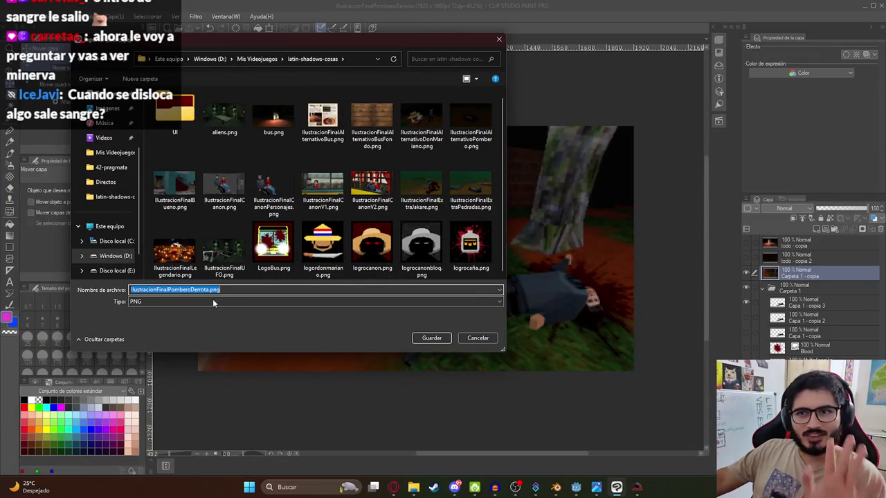
click(429, 337)
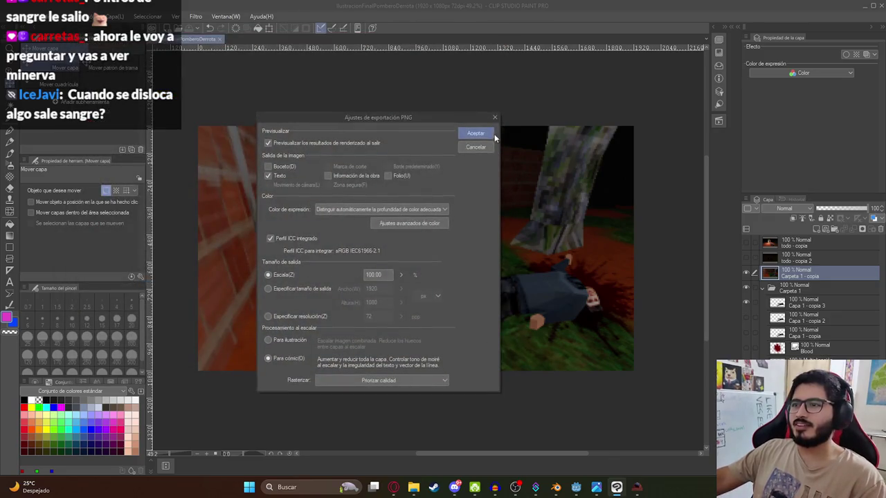
click(488, 135)
click(553, 159)
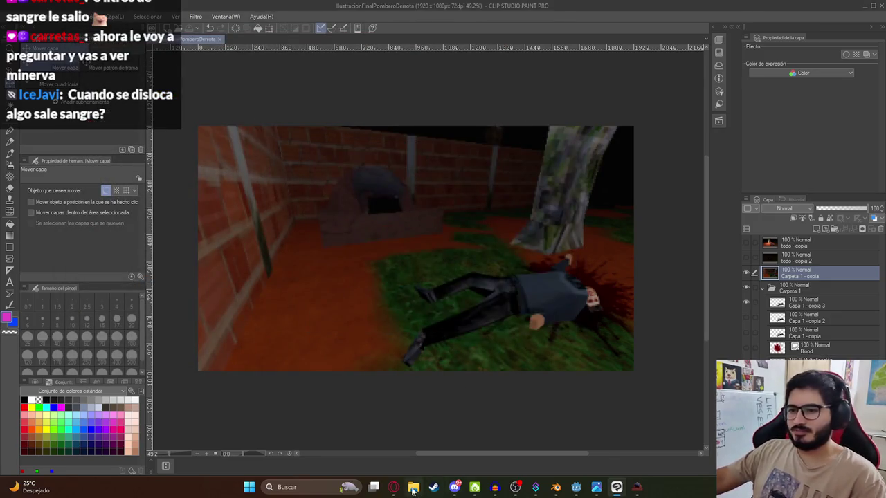
click(413, 487)
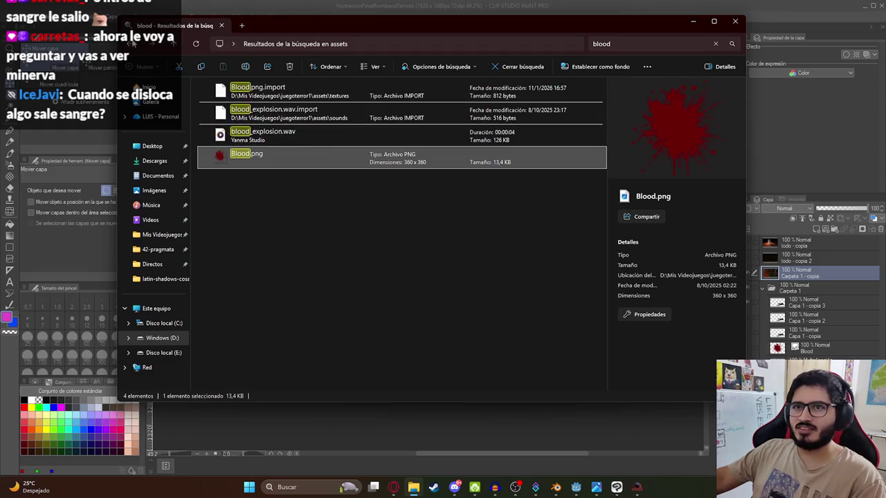
Step: Leave the blood search and locate the exported PNG in latin-shadows-cosas
click(133, 44)
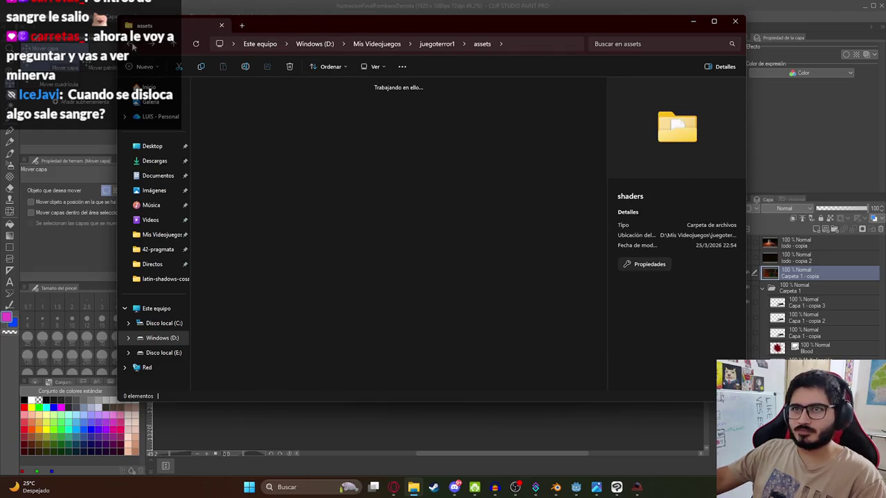
click(133, 44)
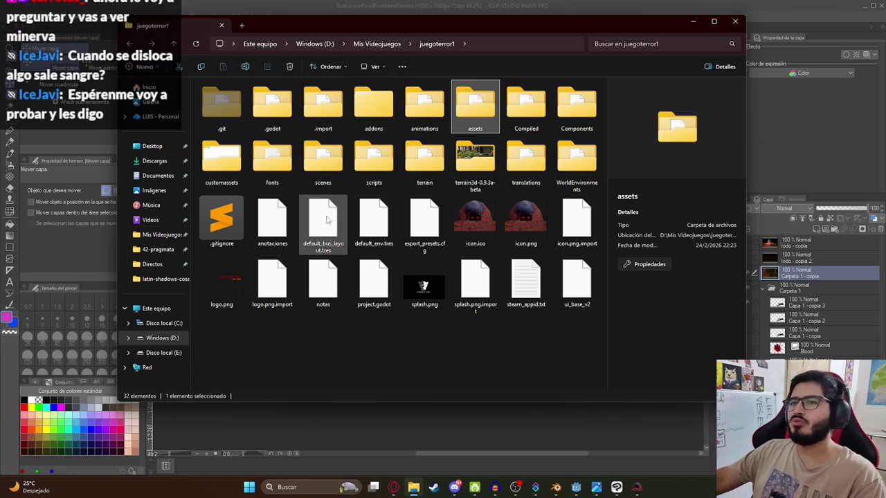
click(499, 44)
key(Return)
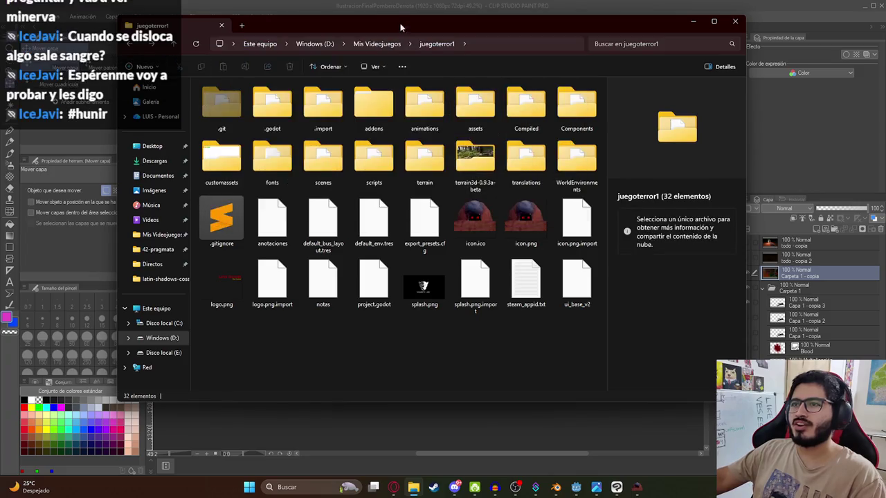
click(380, 41)
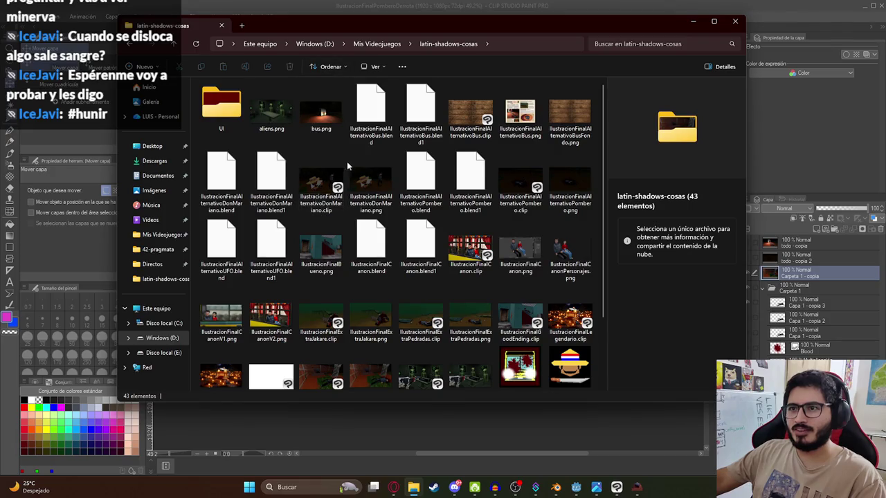
scroll(412, 190, down, 3)
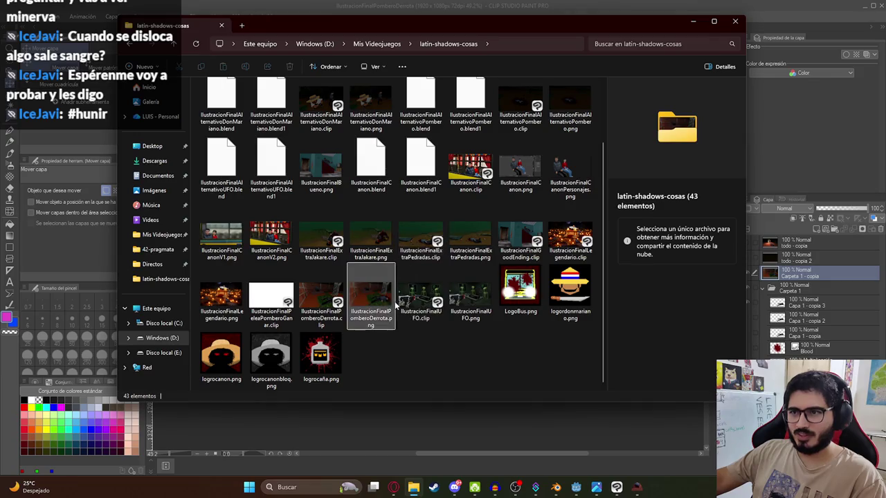
click(370, 297)
Step: Browse juegoterror1 > assets > endings and confirm IlustracionFinalPomberoDerrota.png is there
click(374, 44)
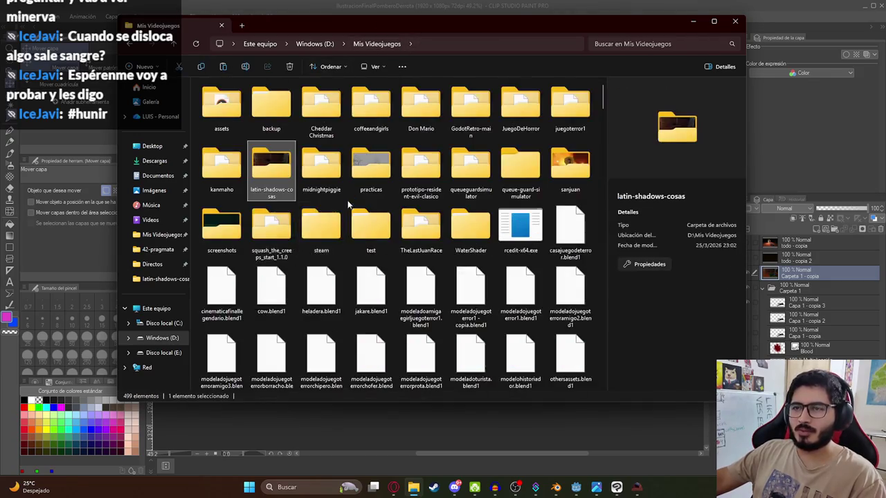
double_click(578, 125)
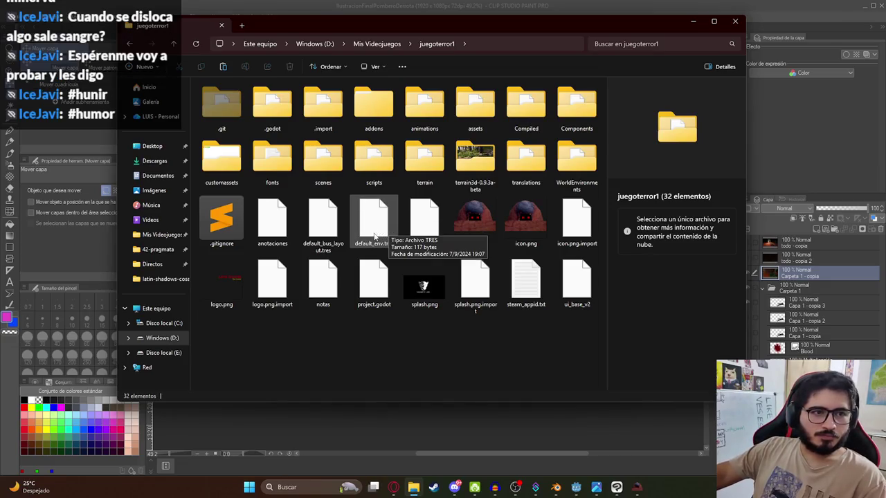
click(272, 158)
double_click(481, 116)
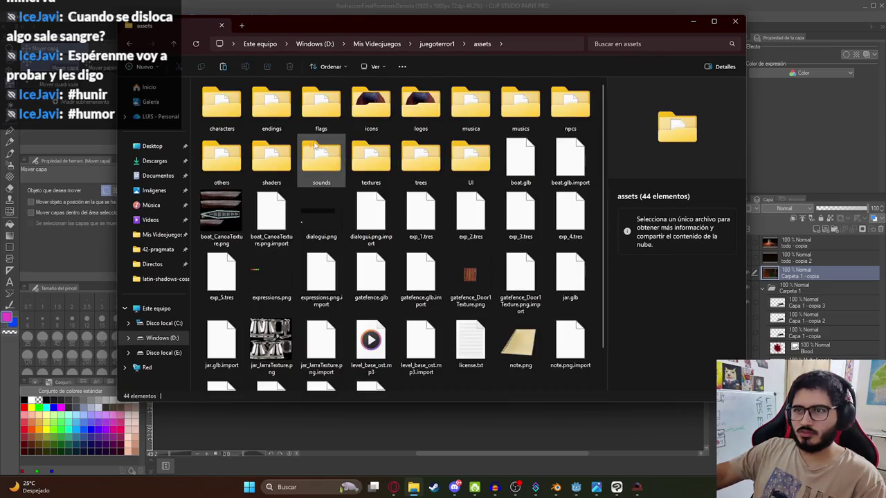
double_click(270, 107)
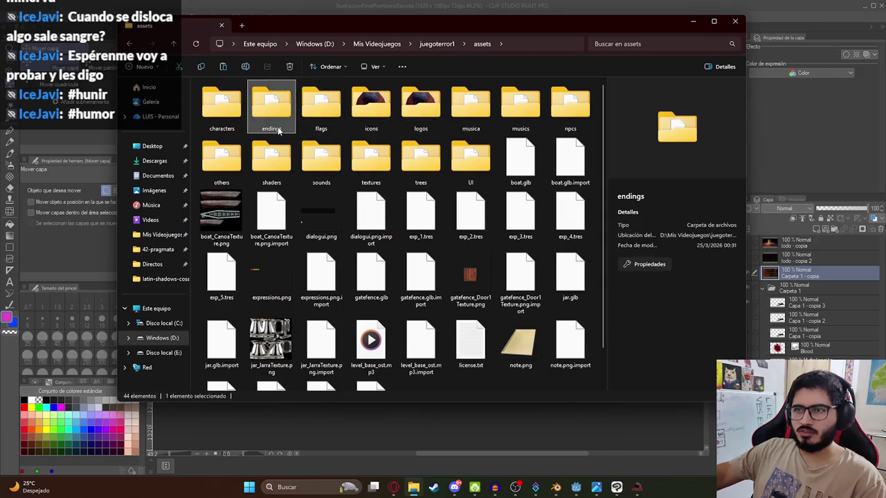
click(424, 249)
click(482, 352)
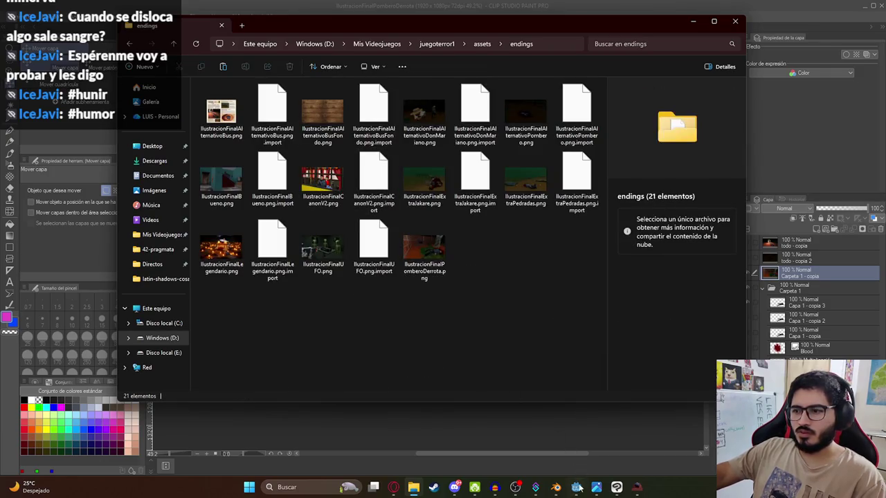
key(alt+Tab)
click(342, 172)
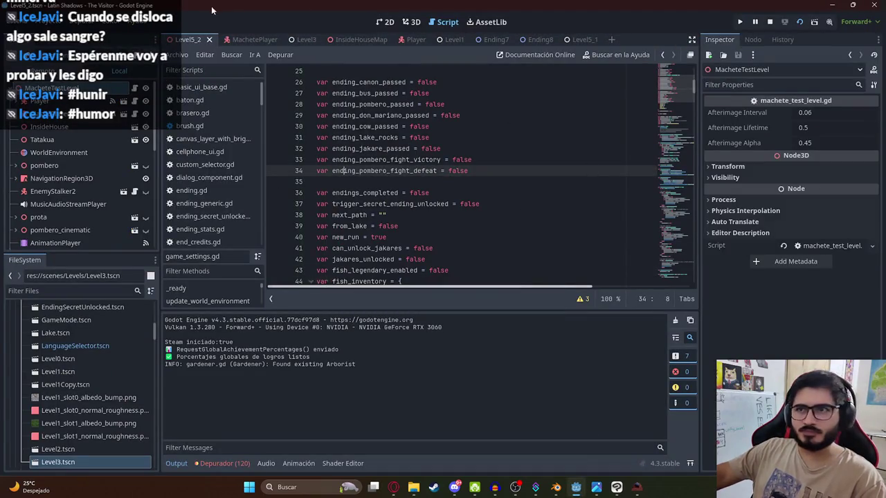
Step: Duplicate Ending8.tscn as Ending9.tscn via the 'ending' file filter and open it in 2D view
click(75, 290)
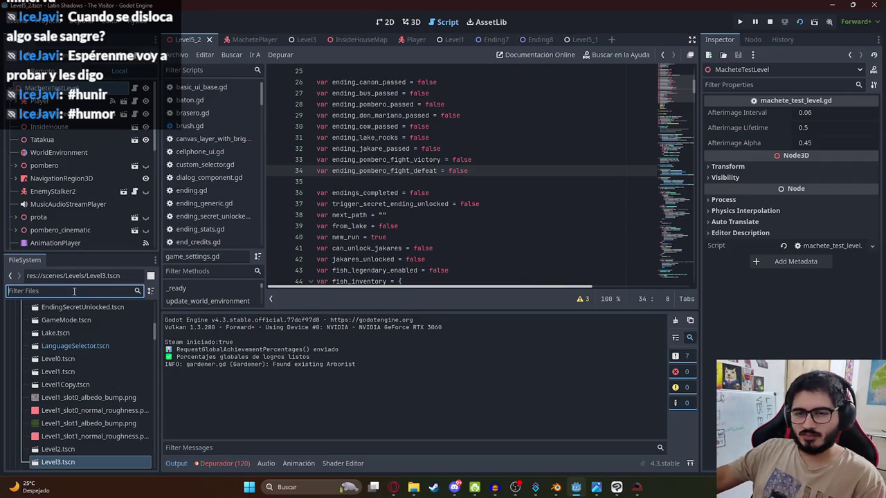
text(ending)
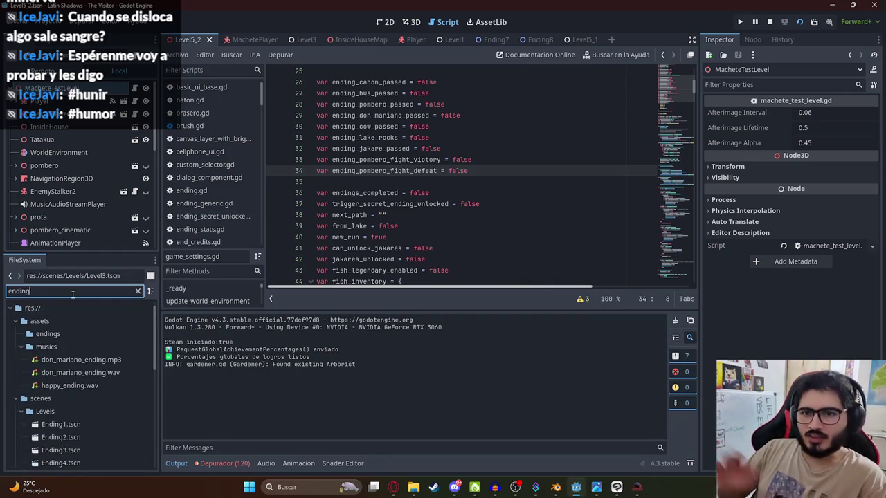
scroll(90, 429, down, 5)
click(70, 390)
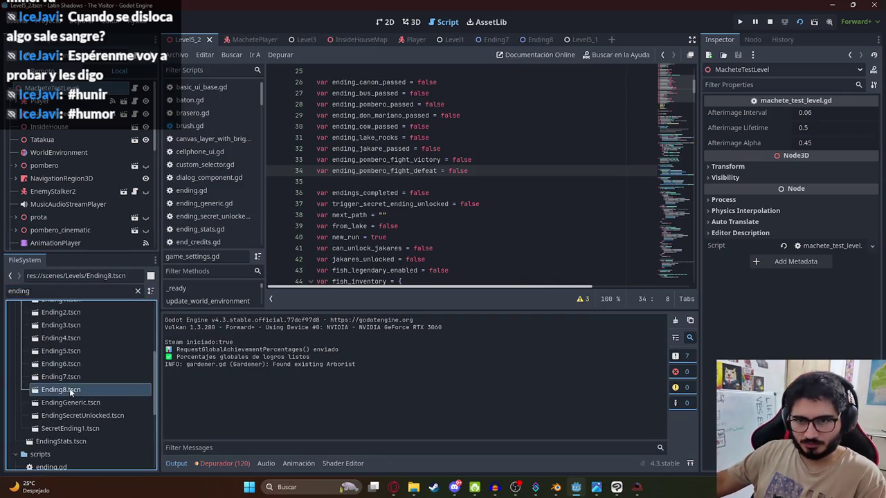
key(ctrl+d)
key(Right)
key(BackSpace)
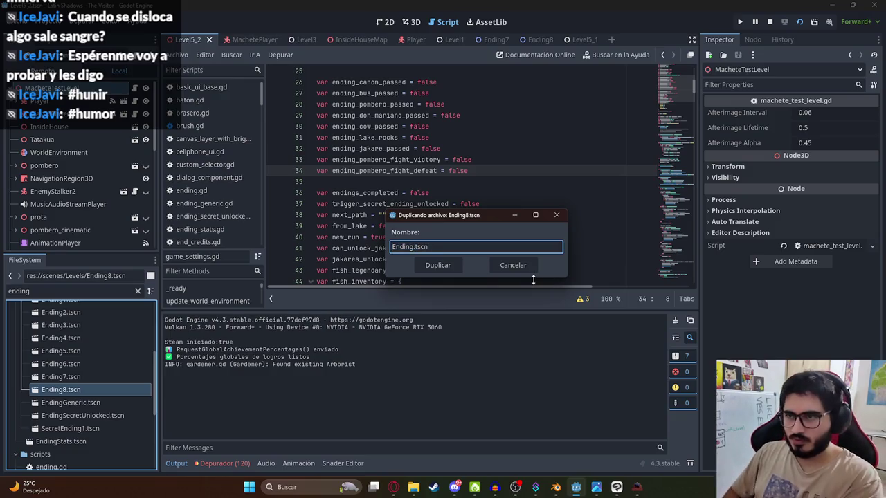
key(Return)
double_click(100, 402)
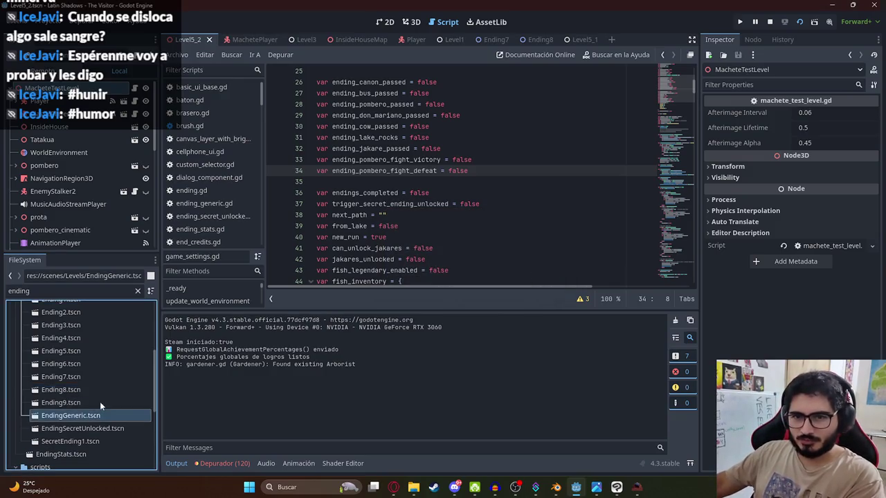
click(385, 22)
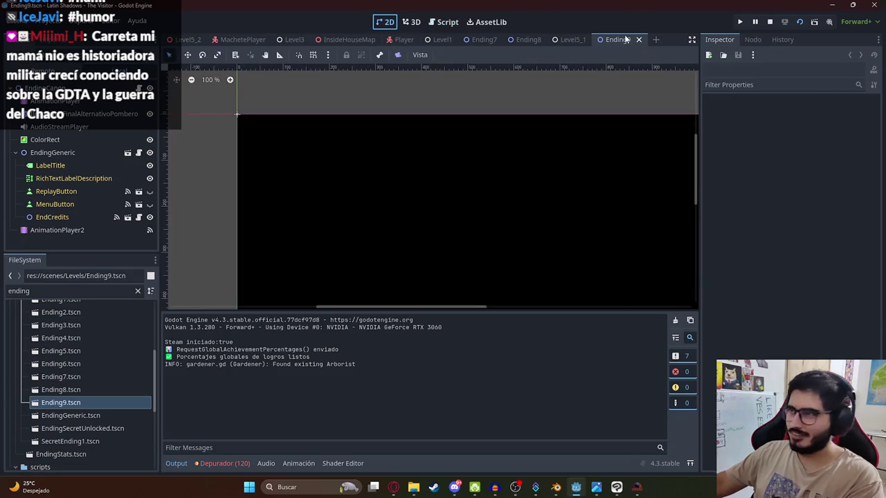
Step: Close the other open scenes and select the IlustracionFinalAlternativoPombero sprite node
right_click(625, 40)
click(678, 156)
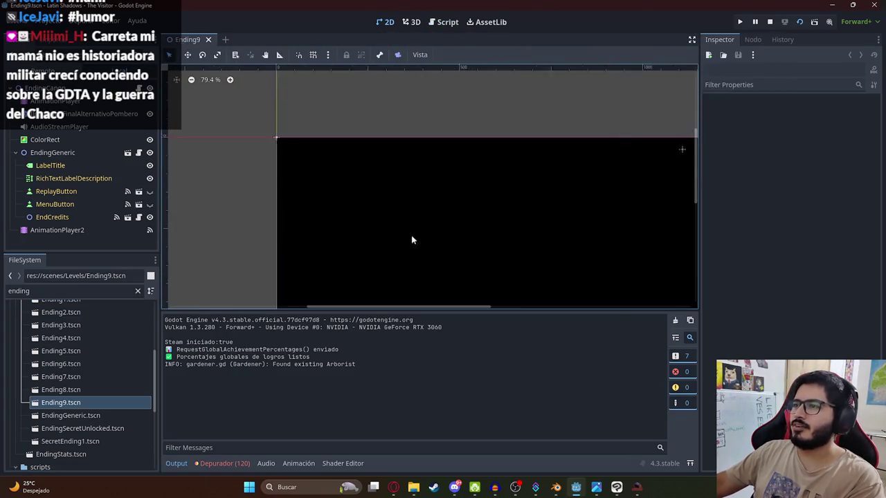
scroll(470, 231, down, 3)
click(78, 115)
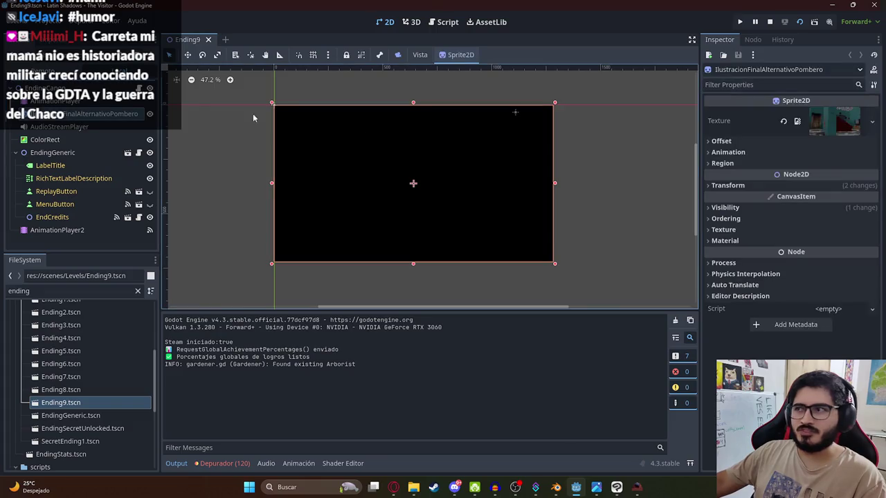
Step: Assign IlustracionFinalPomberoDerrota.png as the sprite's texture and save the scene
click(77, 291)
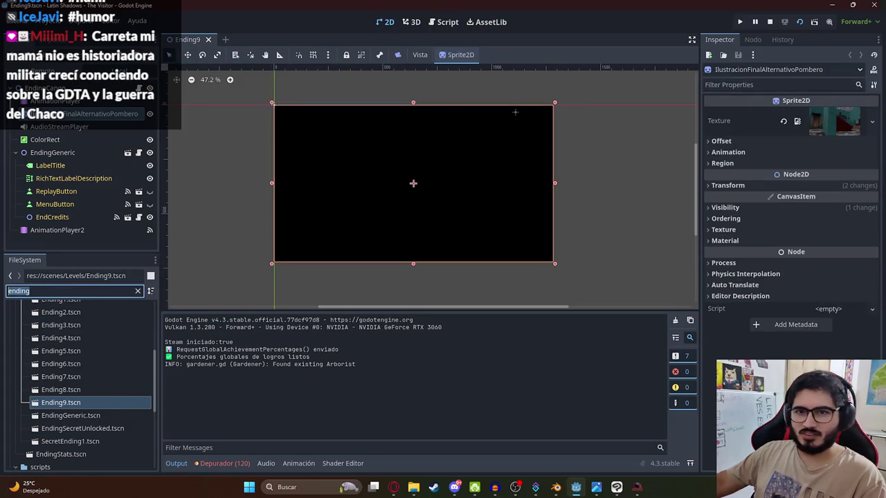
text(pomberoderro)
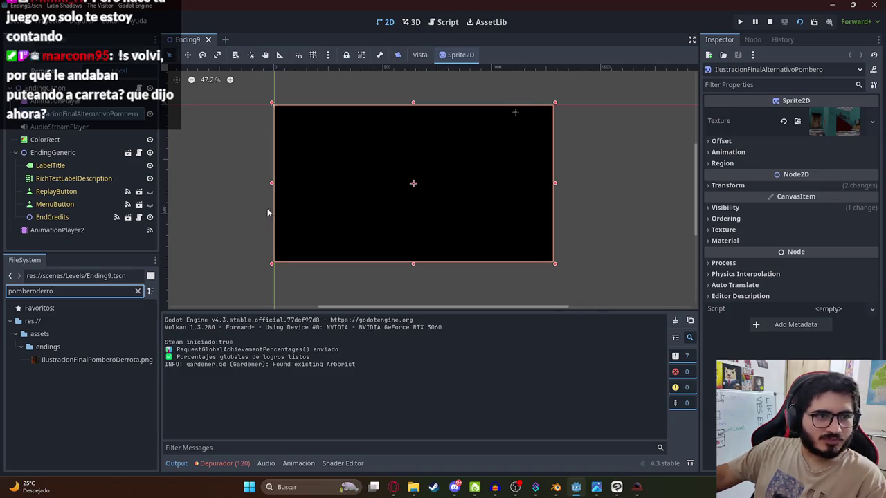
drag(97, 357, 833, 120)
key(ctrl+s)
scroll(357, 185, up, 2)
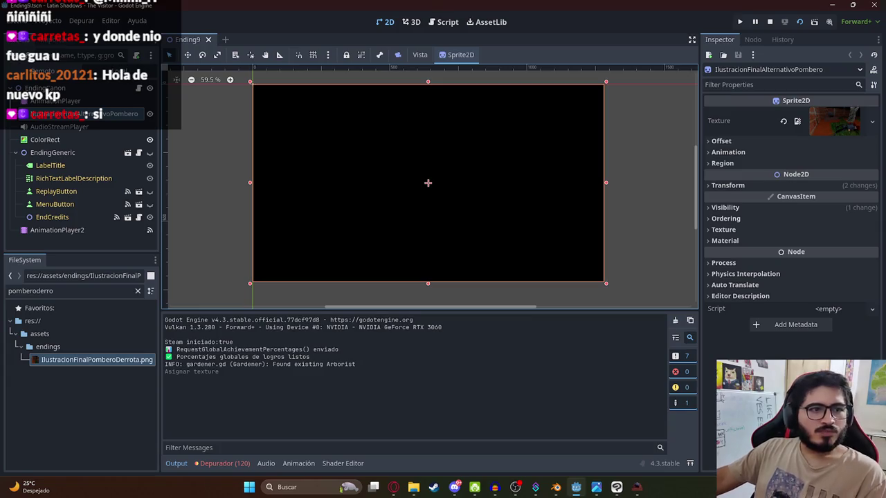
scroll(413, 203, down, 4)
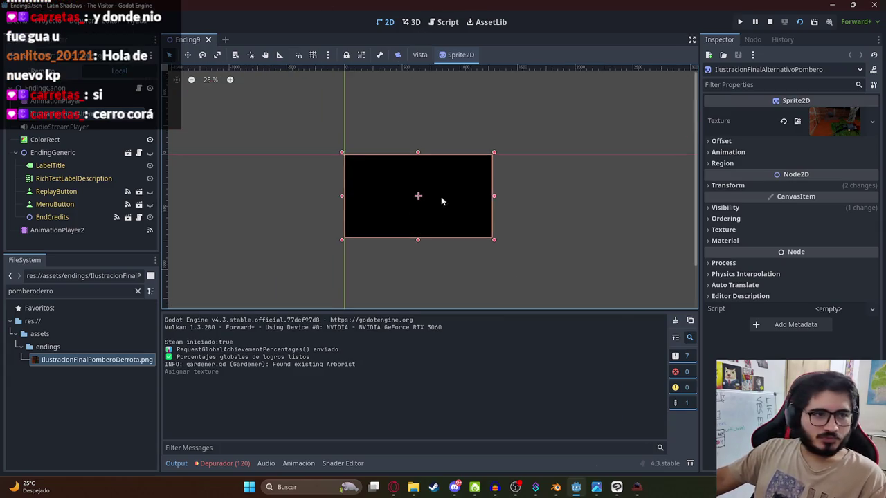
scroll(457, 221, up, 5)
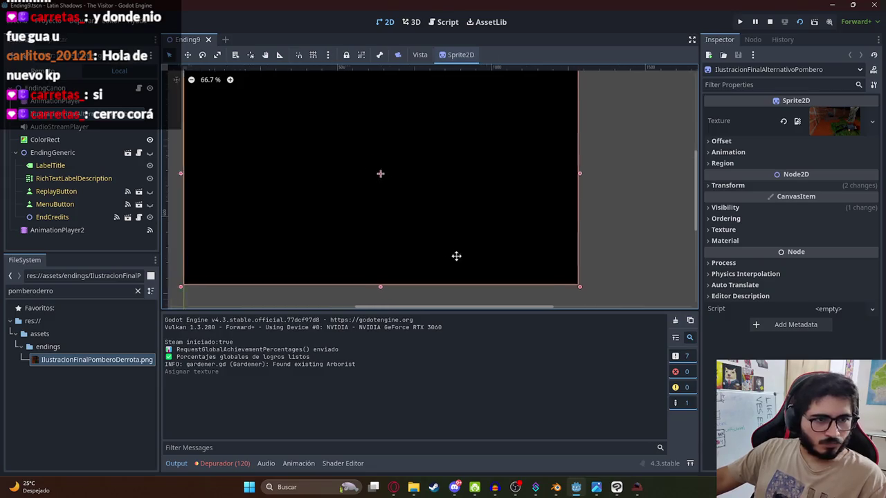
scroll(454, 255, down, 1)
scroll(440, 200, down, 1)
click(355, 114)
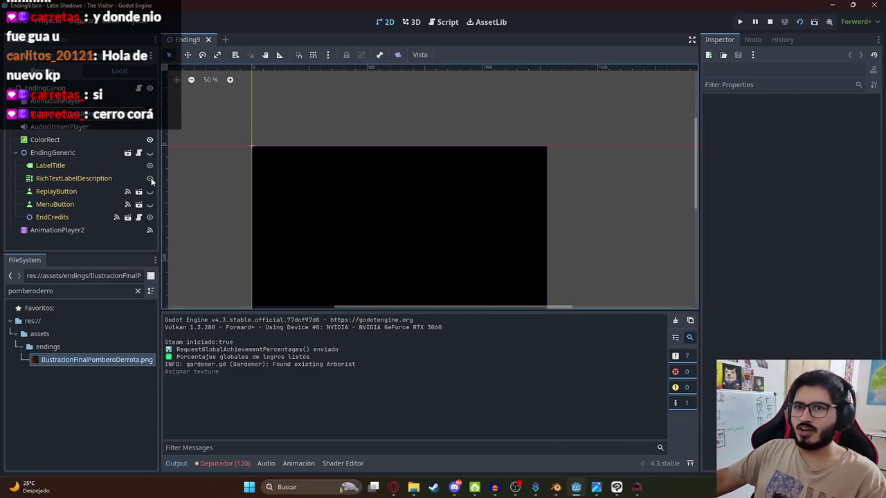
Step: Change the label texts to ending9_title and ending9_description and save
click(45, 166)
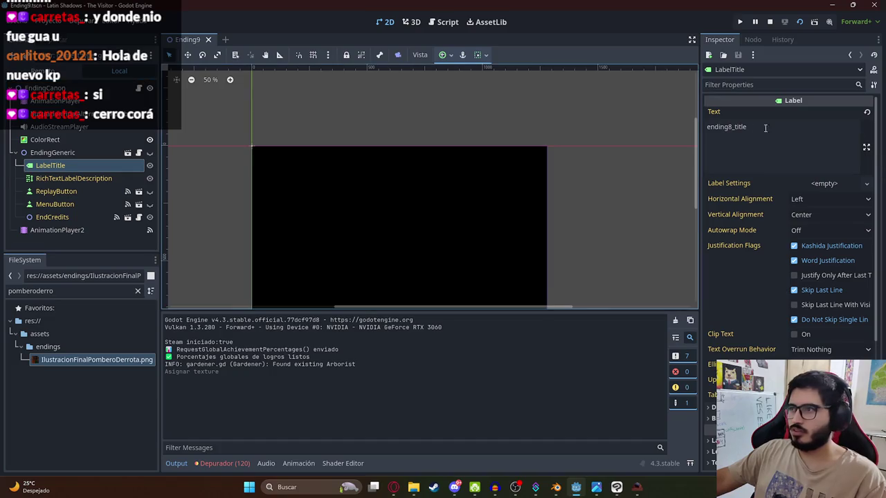
click(728, 128)
key(BackSpace)
text(9)
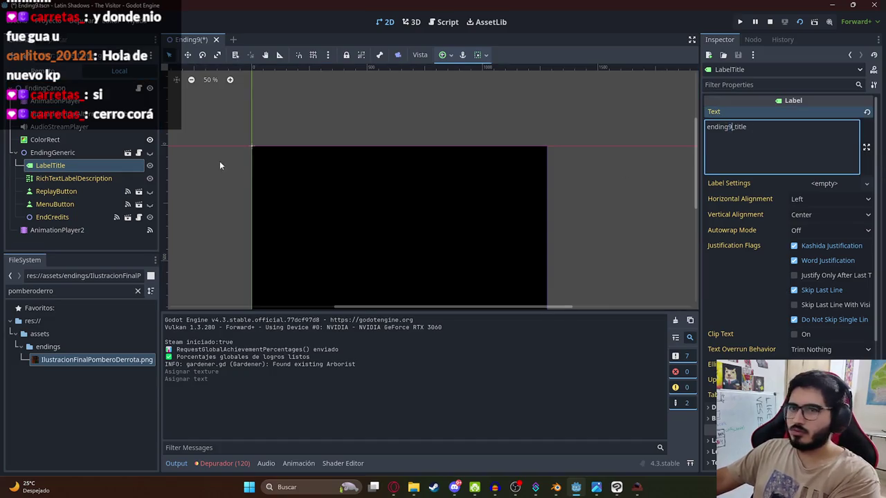
click(89, 179)
click(745, 144)
click(730, 142)
key(BackSpace)
text(9_description)
key(ctrl+s)
Step: Set EndingGeneric's Ending Type to POMBERO_FIGHT_DEFEAT and play the current scene
click(80, 89)
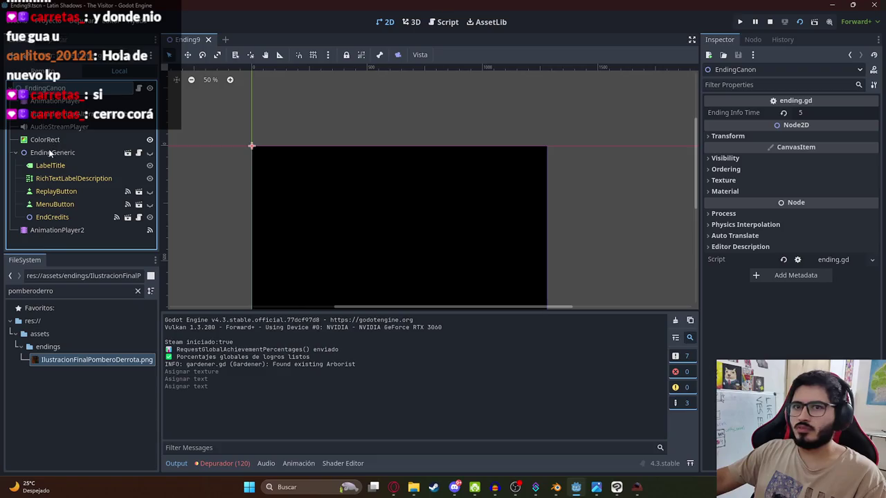
click(52, 152)
drag(821, 114, 882, 113)
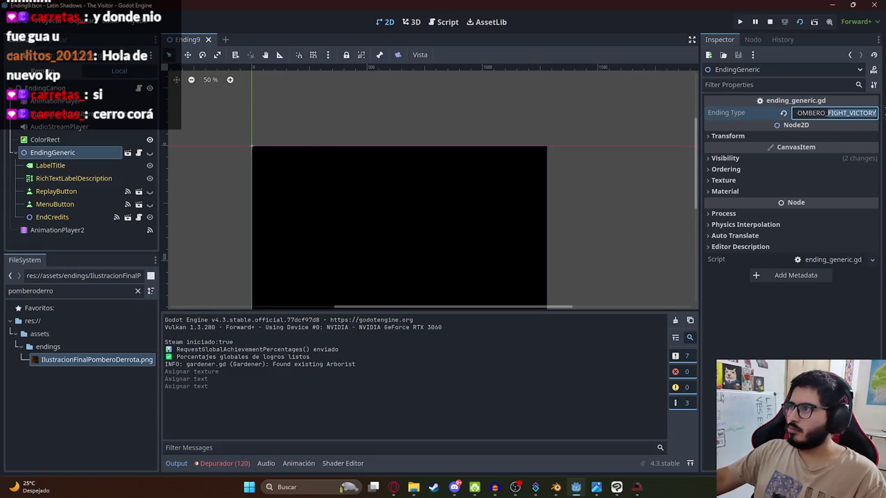
text(FIGHT_DEFEAT)
key(Return)
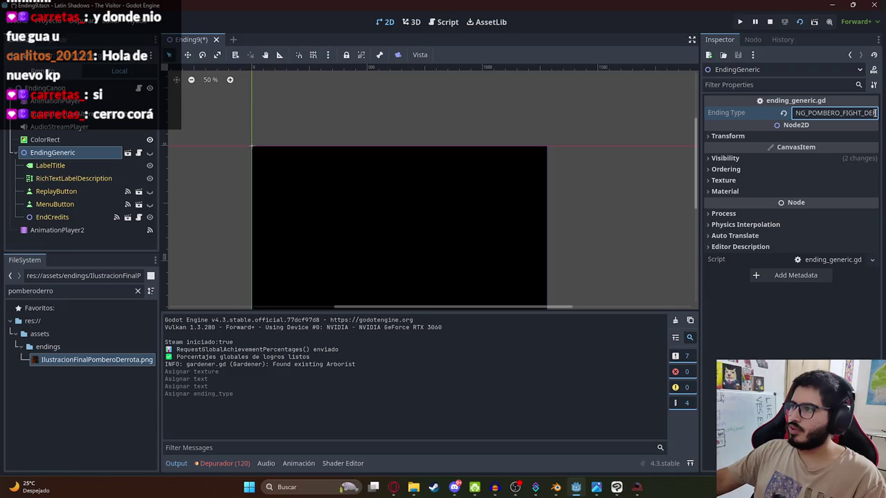
right_click(204, 43)
click(301, 116)
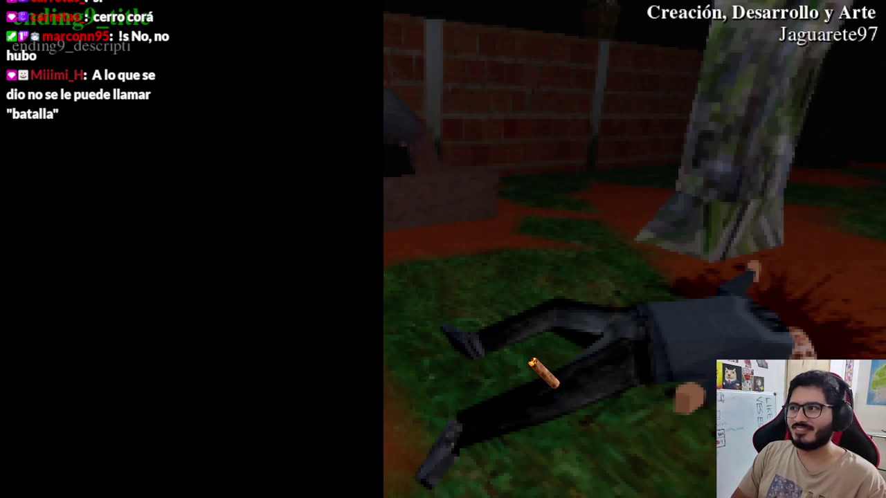
Step: Stop the Ending9 test run and collapse the EndingGeneric node
key(Escape)
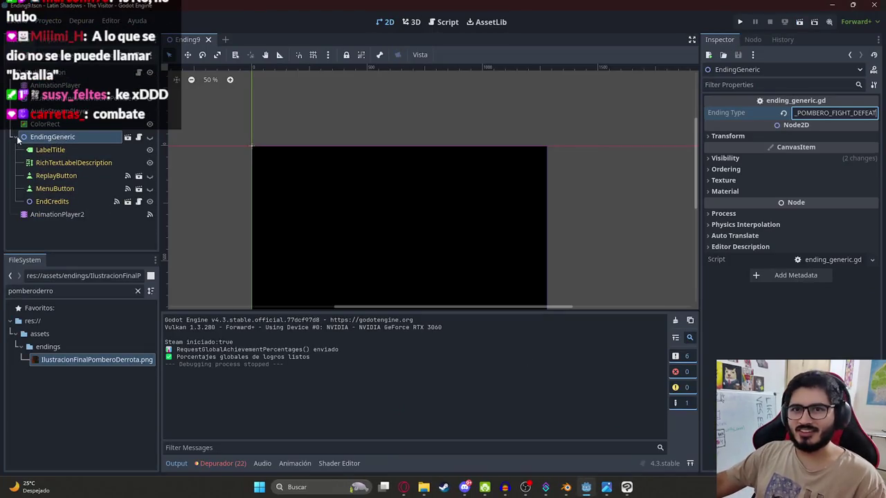
click(18, 137)
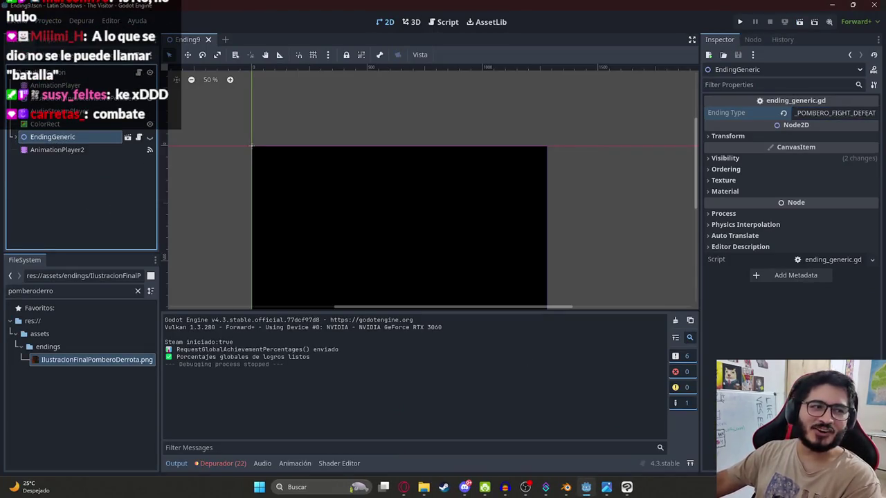
Step: Select the AudioStreamPlayer node and filter the FileSystem by 'sound'
click(60, 112)
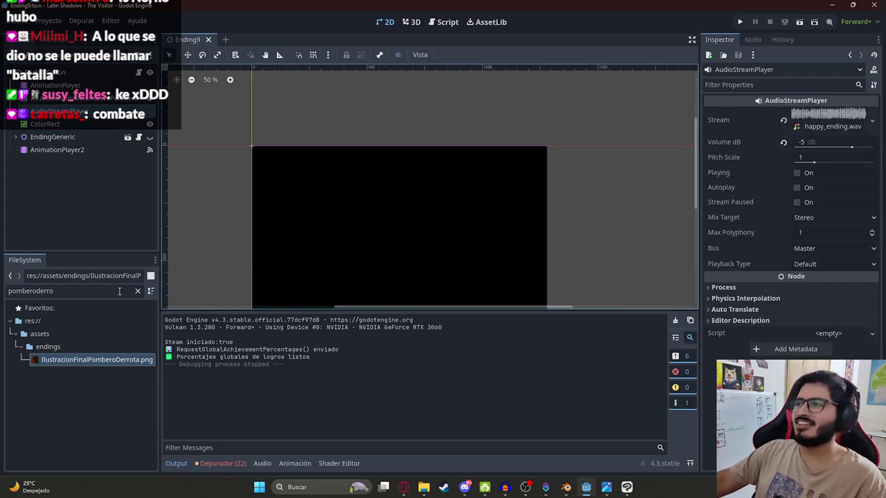
double_click(55, 292)
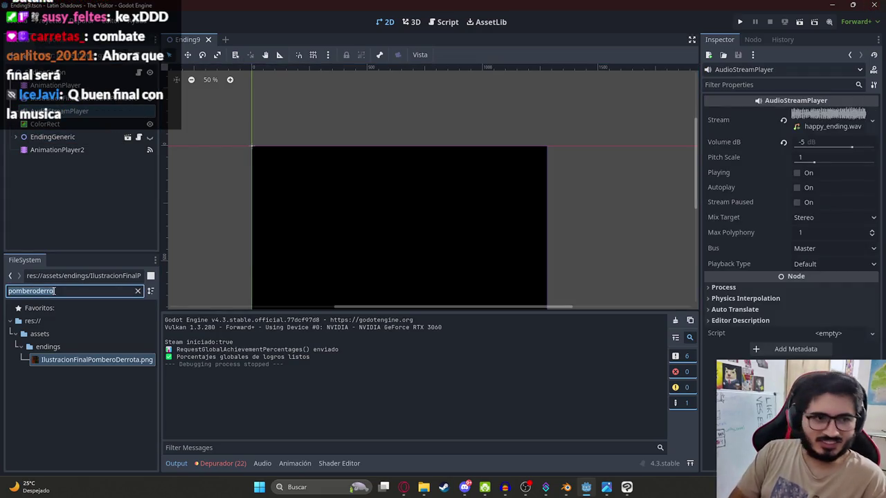
key(BackSpace)
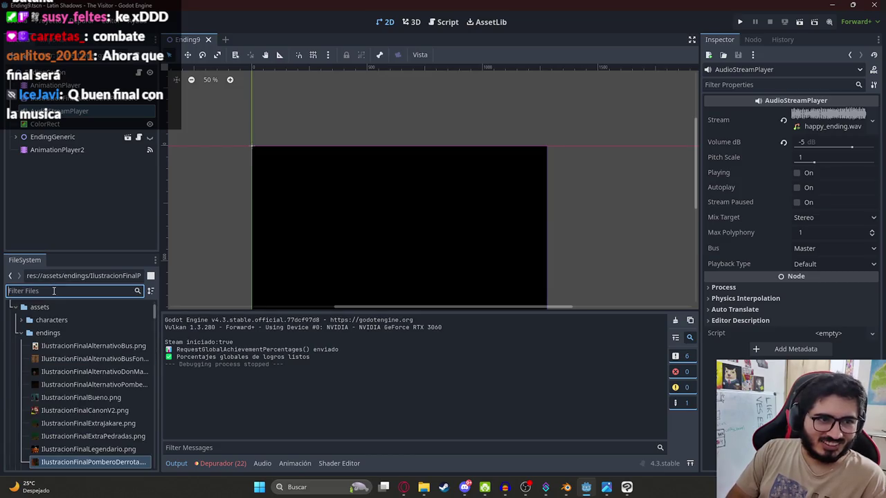
text(sound)
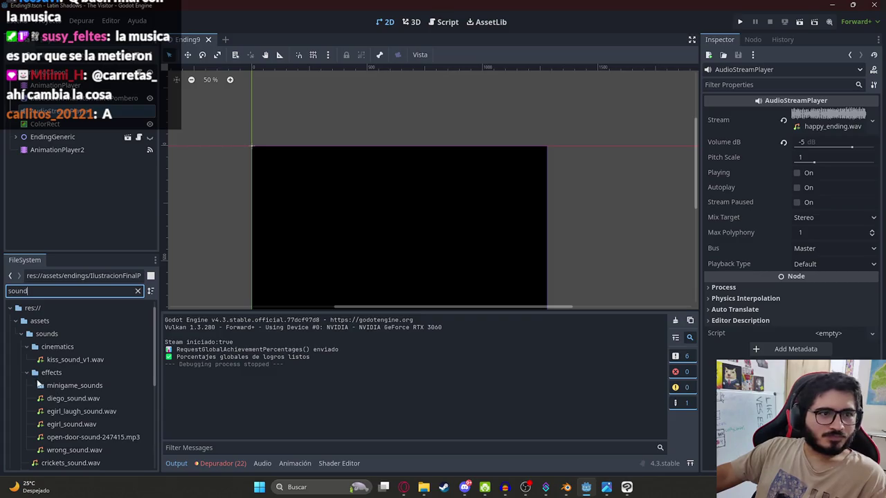
Step: Inspect kiss_sound.wav, then collapse the effects and cinematics folders
scroll(49, 388, down, 3)
scroll(50, 389, down, 2)
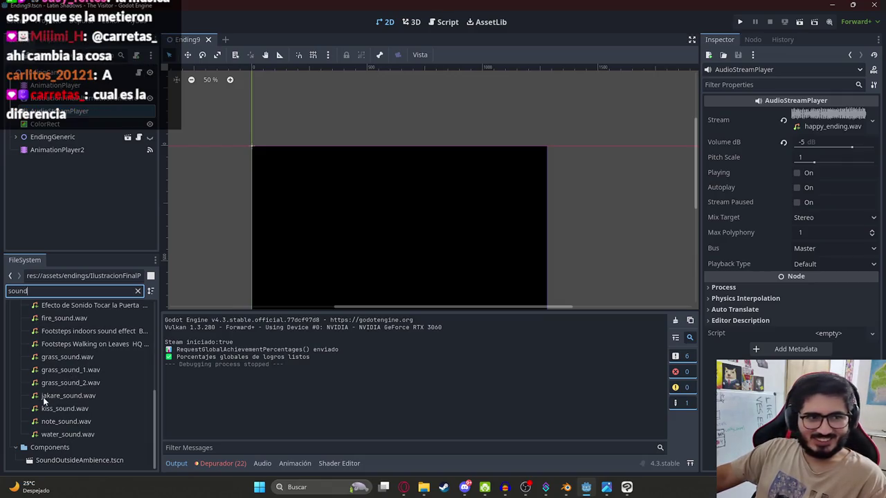
click(73, 408)
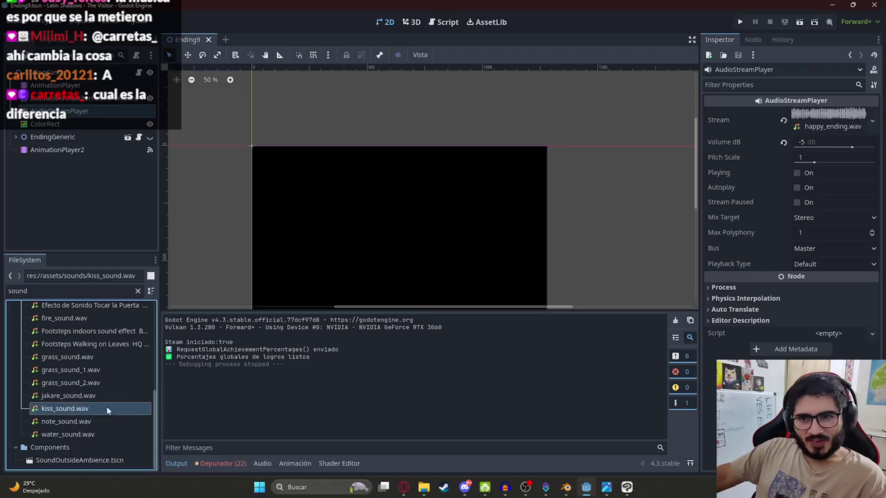
scroll(104, 409, up, 4)
scroll(33, 333, up, 1)
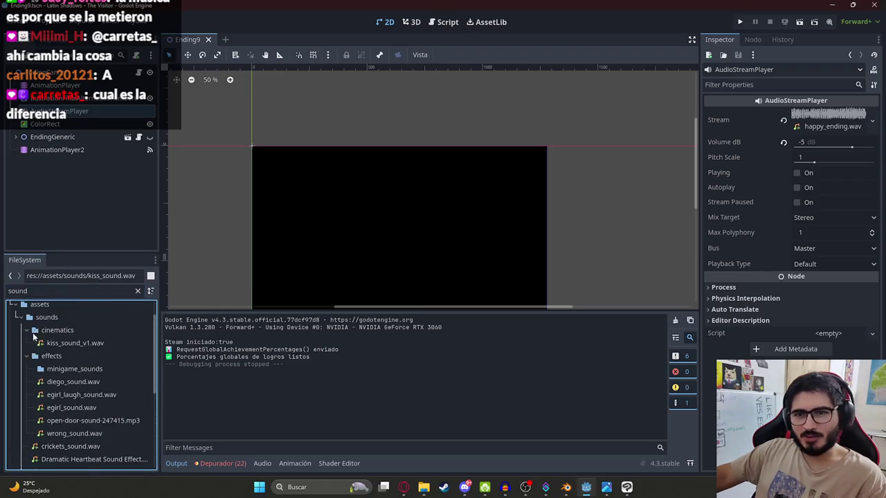
click(26, 354)
click(26, 330)
Step: Inspect fire_sound.wav, grass_sound_2.wav and kiss_sound.wav in the sounds folder
scroll(88, 379, down, 1)
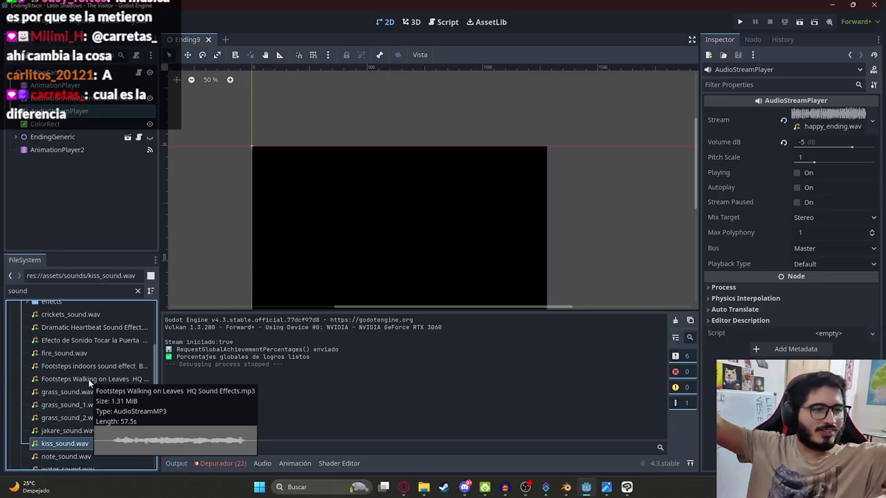
click(58, 354)
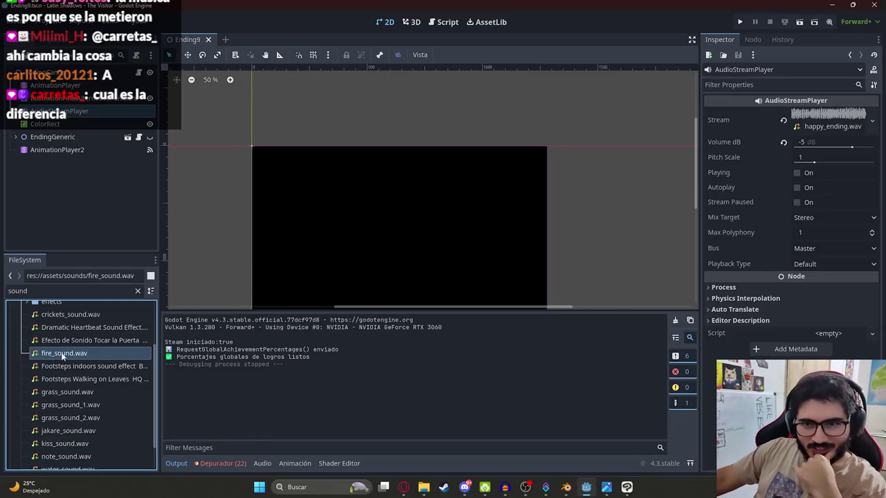
scroll(86, 380, down, 2)
click(83, 382)
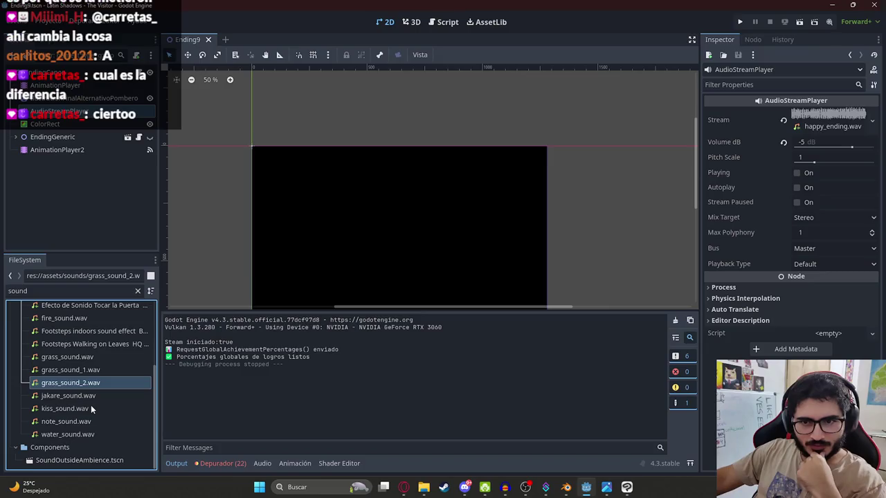
click(91, 408)
scroll(85, 416, up, 3)
click(74, 294)
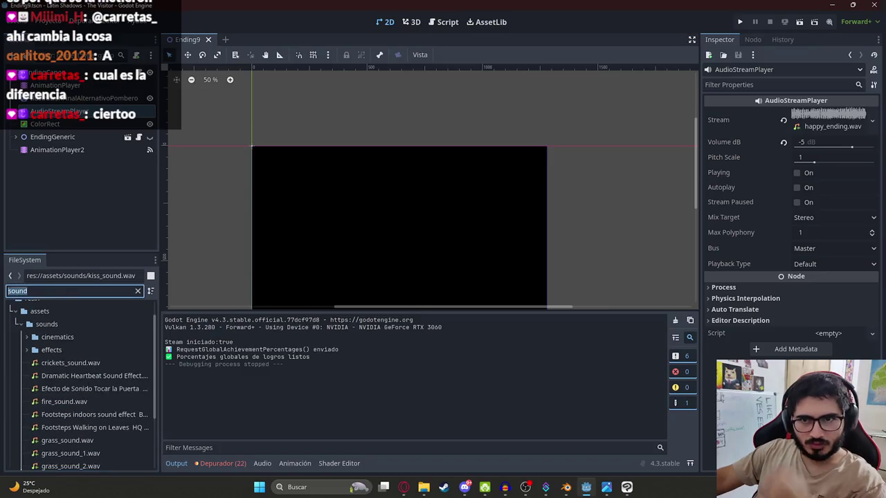
Step: Clear the sound filter, collapse the sounds folder and expand the musics folder
key(BackSpace)
scroll(95, 380, up, 5)
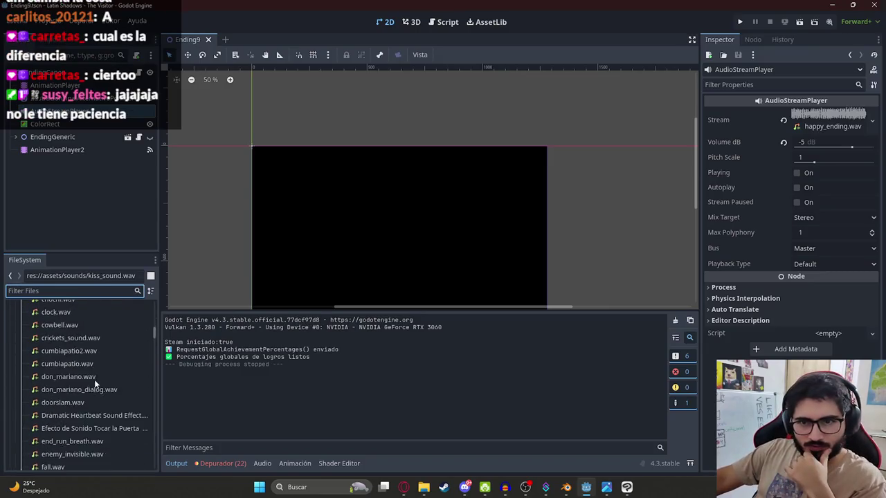
scroll(31, 373, down, 5)
scroll(44, 380, down, 10)
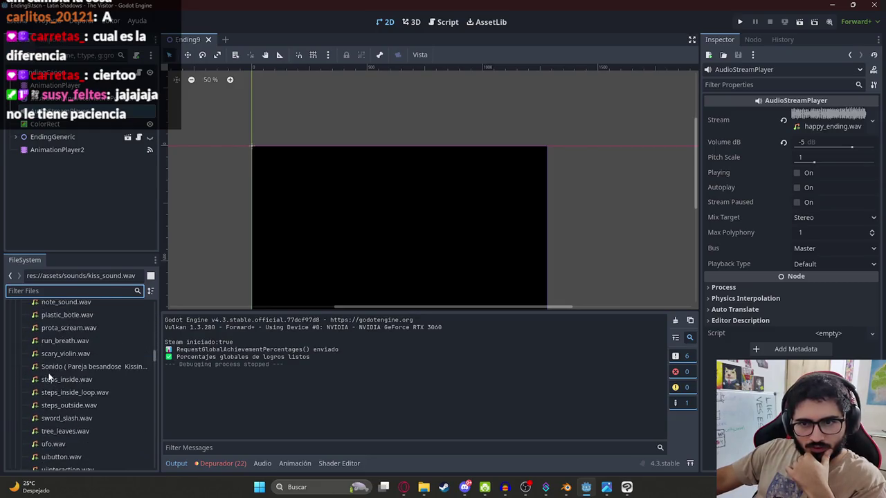
scroll(62, 371, up, 10)
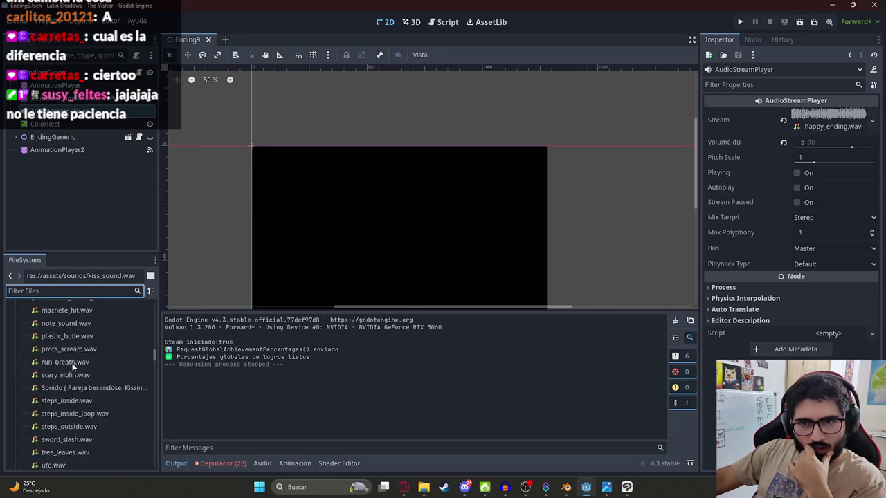
scroll(65, 366, up, 8)
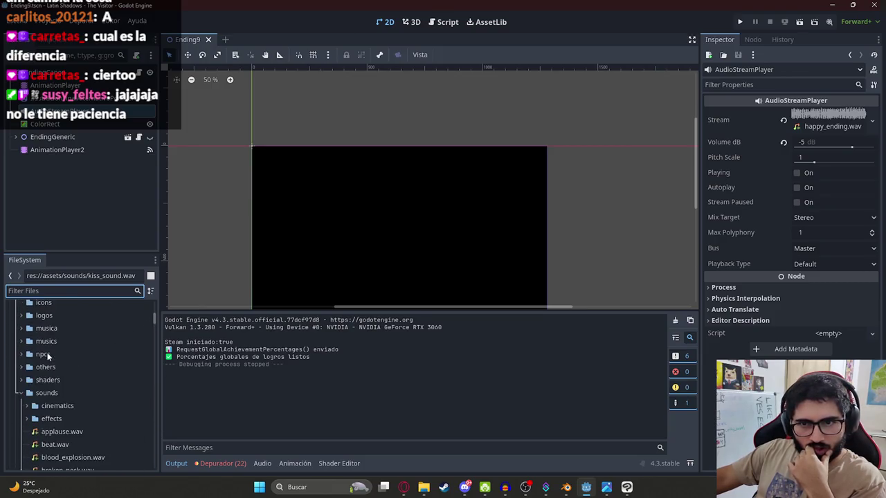
click(29, 393)
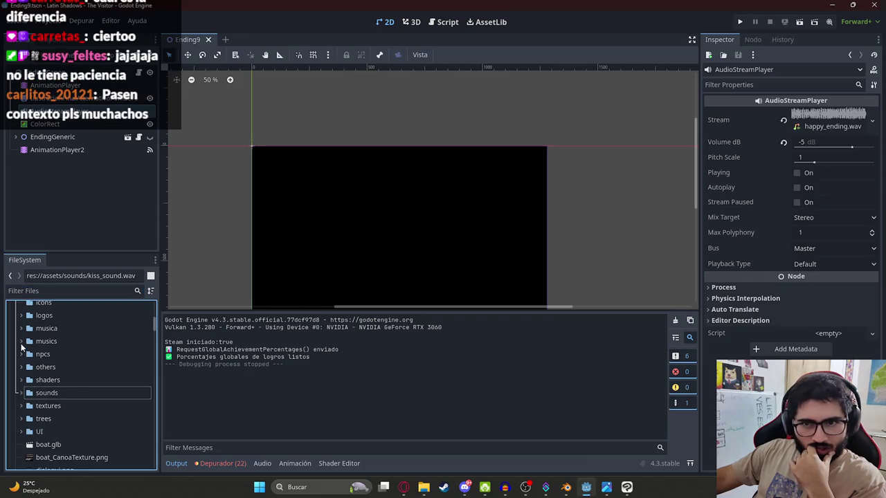
click(32, 344)
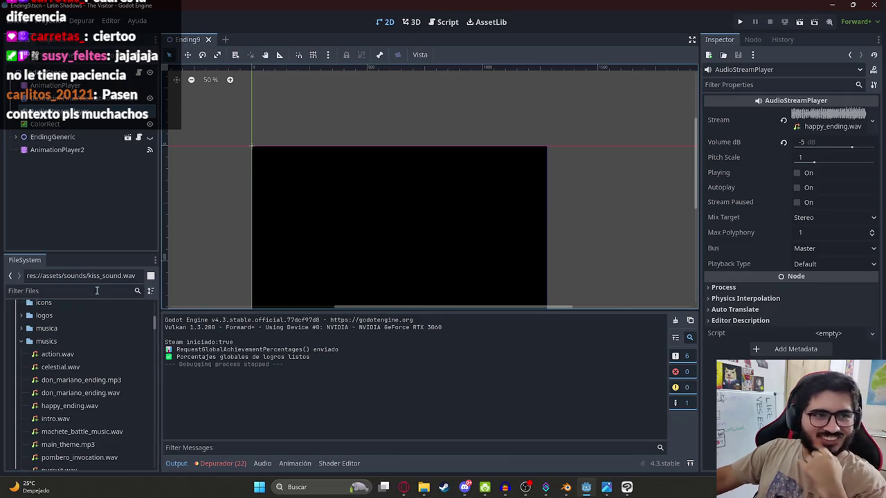
Step: Inspect the intro.wav track in the musics folder
scroll(86, 357, down, 3)
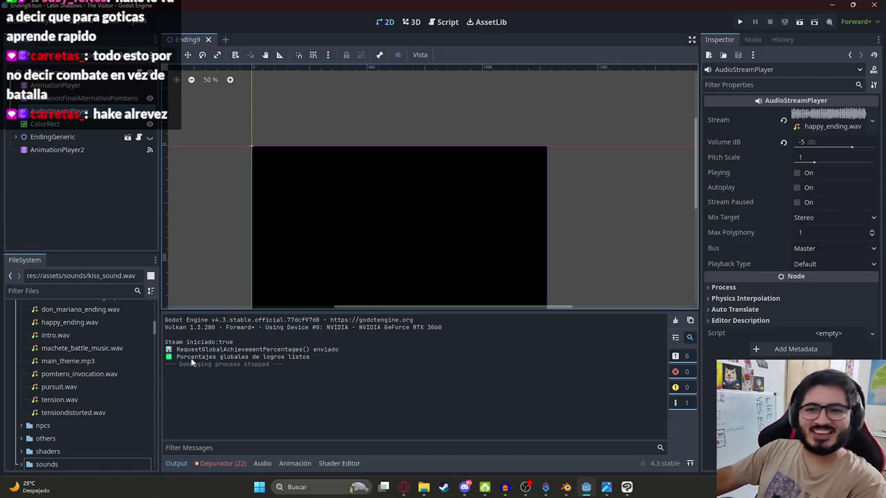
scroll(111, 356, up, 3)
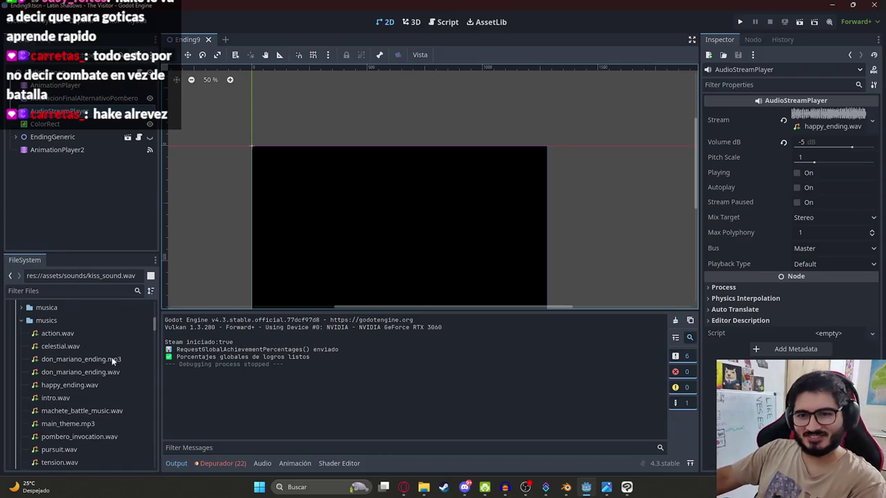
click(50, 397)
scroll(59, 391, down, 1)
Step: Open main_theme.mp3's import settings, then close them
click(71, 403)
double_click(71, 403)
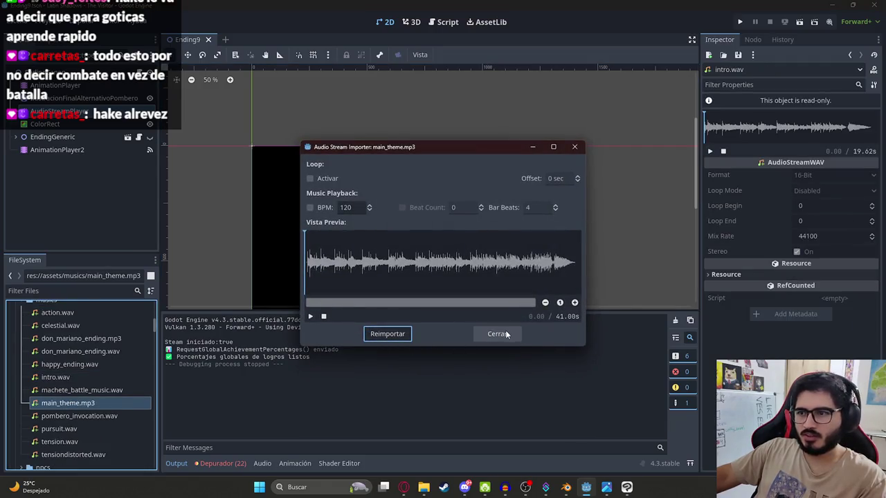
click(506, 334)
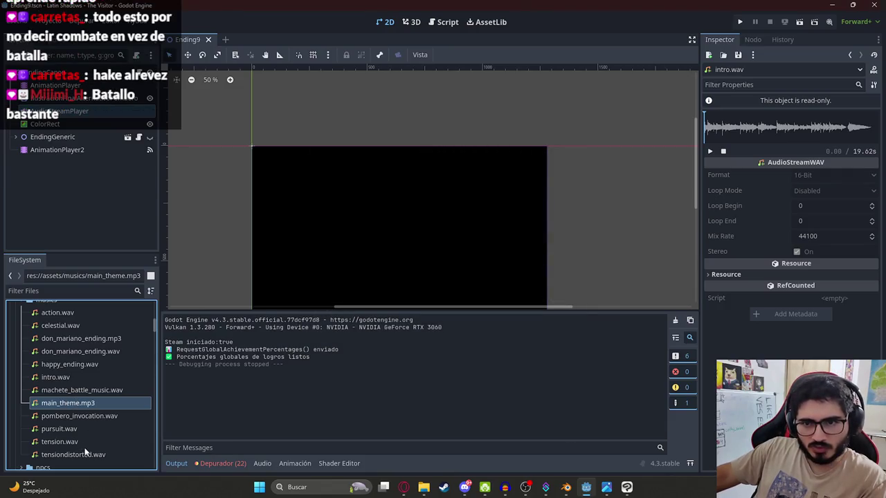
Step: Filter by 'ending1', open Ending1.tscn and check which music its AudioStreamPlayer uses
click(76, 291)
text(ending1)
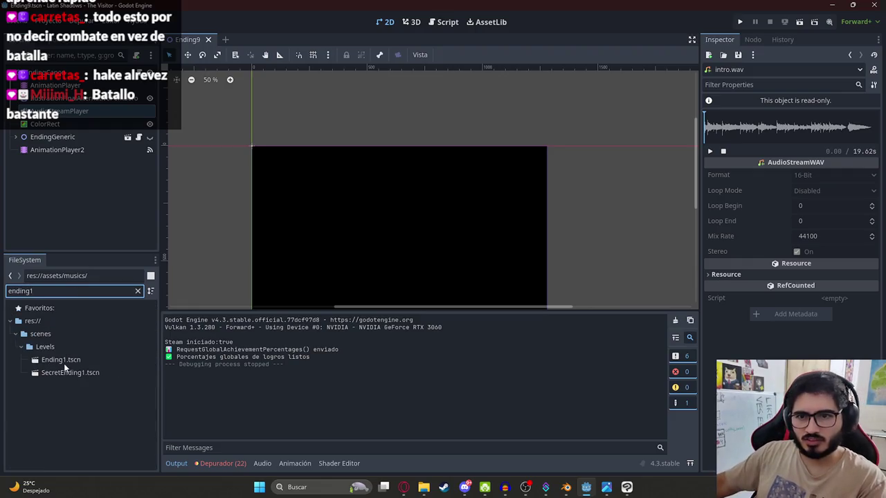
double_click(64, 363)
click(138, 291)
click(62, 98)
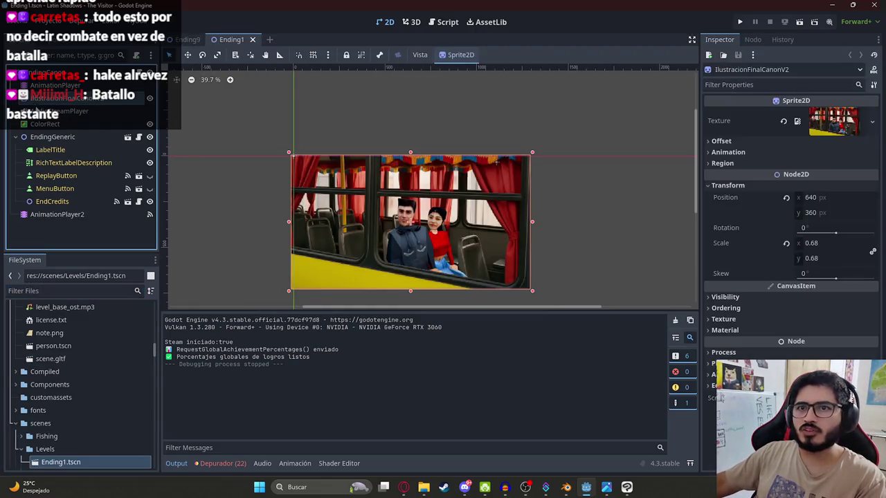
click(63, 111)
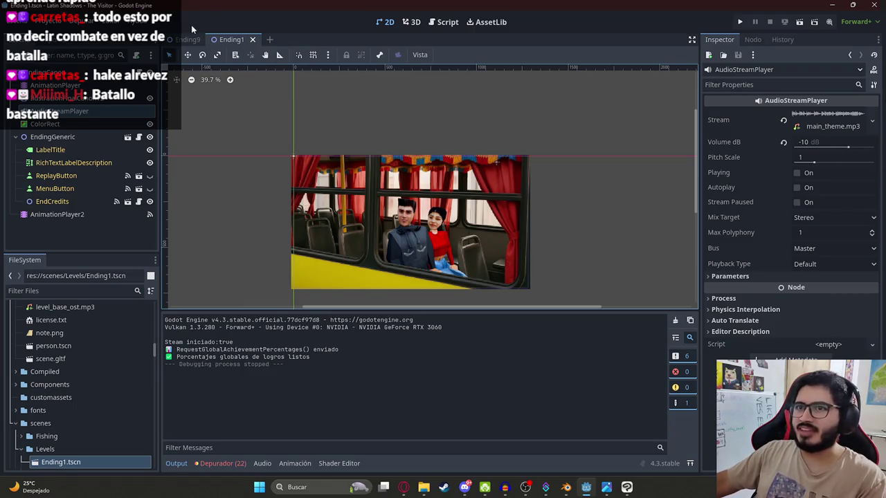
Step: Switch back to the Ending9 scene
click(187, 40)
scroll(111, 332, up, 3)
click(104, 293)
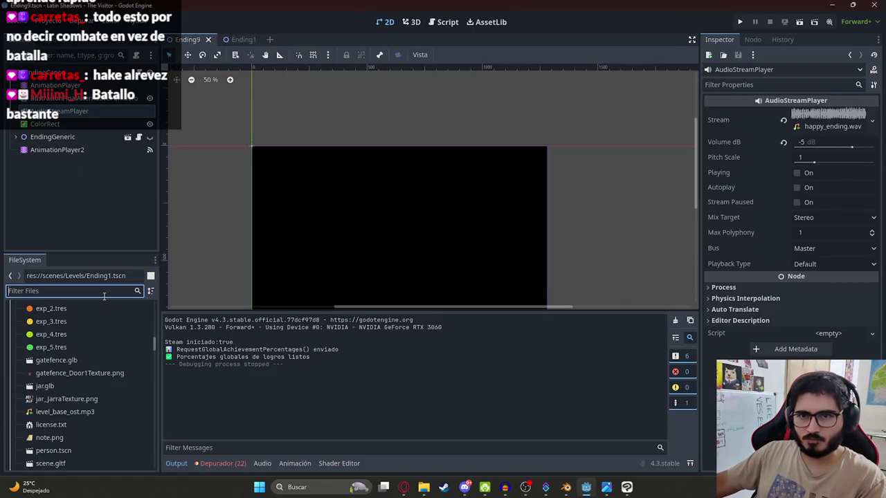
Step: Filter for 'main_' and drag main_theme.mp3 onto Ending9's AudioStreamPlayer Stream property
text(main_)
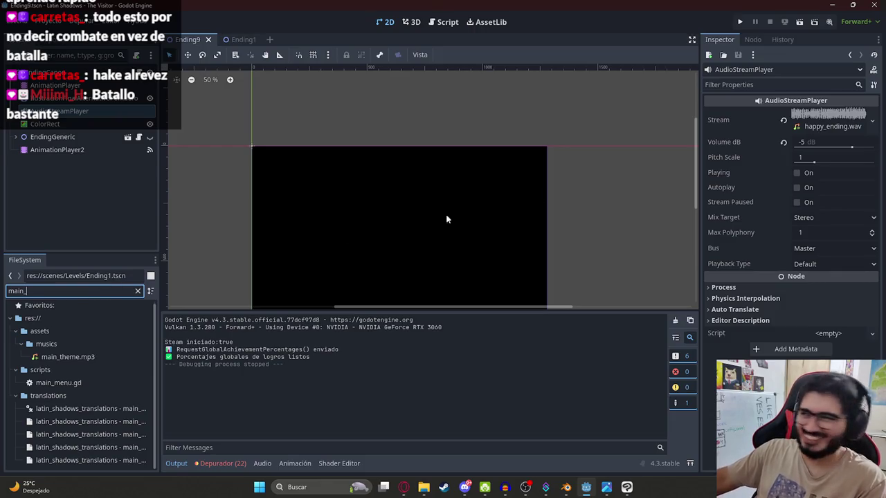
drag(68, 357, 841, 125)
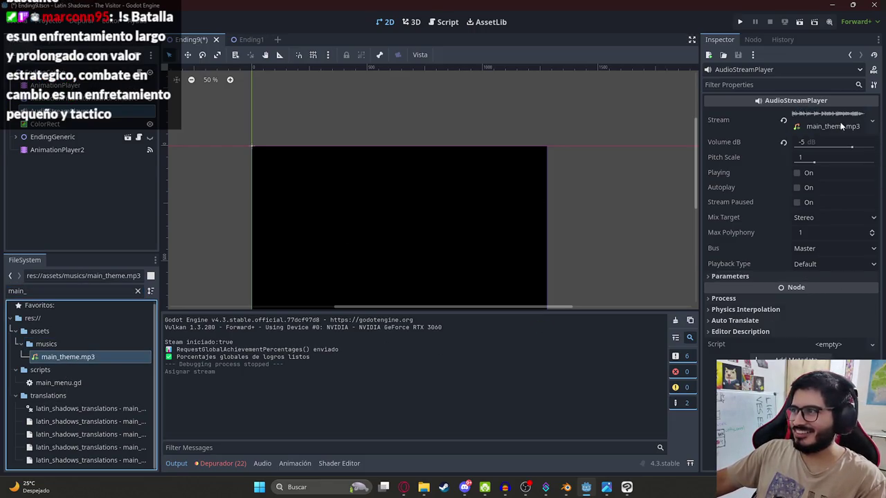
right_click(201, 39)
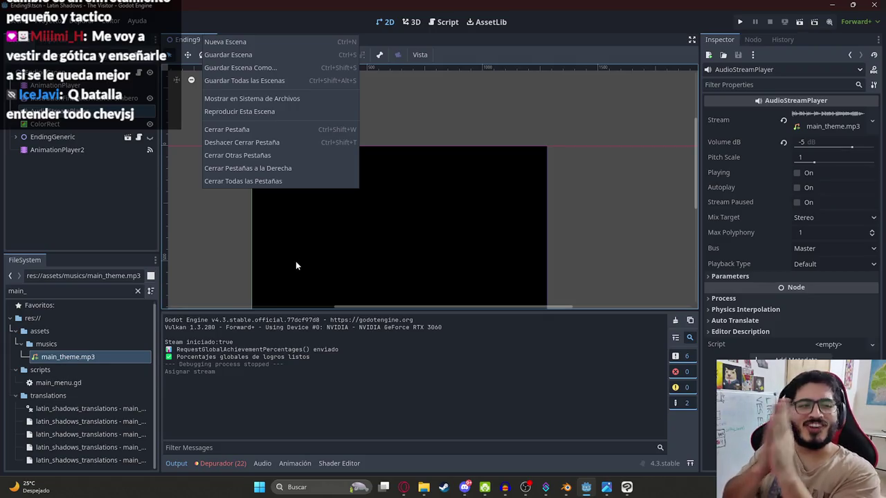
click(277, 99)
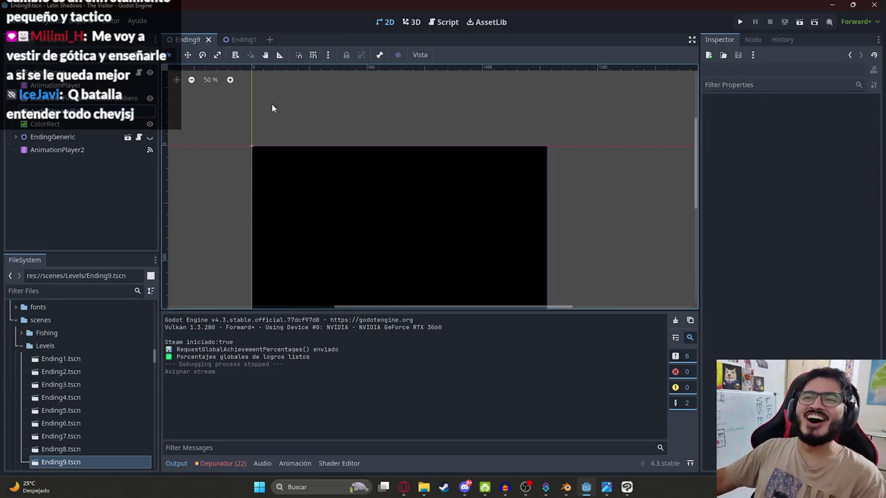
Step: Run Ending9 alone via 'Reproducir Esta Escena', close the game, then switch to Opera GX
right_click(191, 39)
click(253, 115)
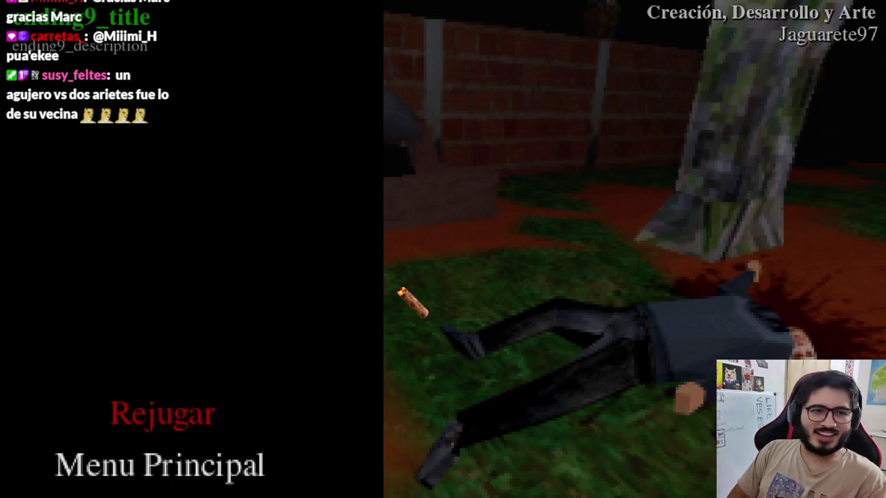
key(alt+F4)
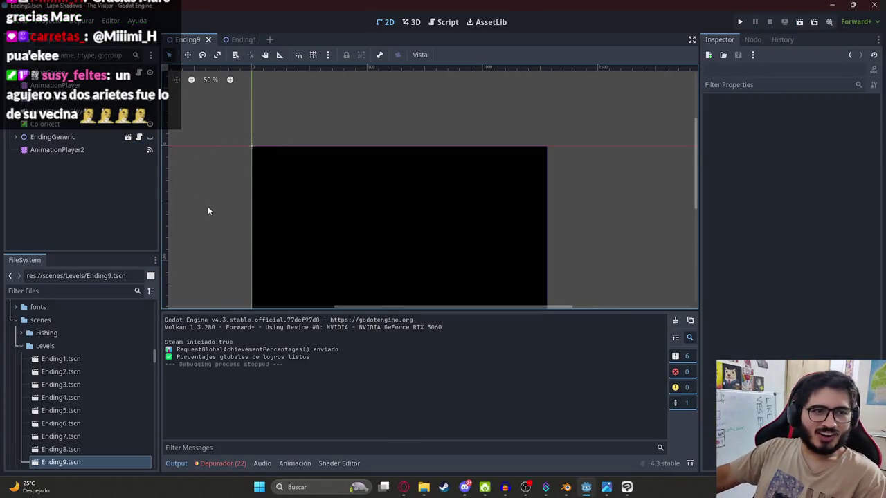
click(403, 487)
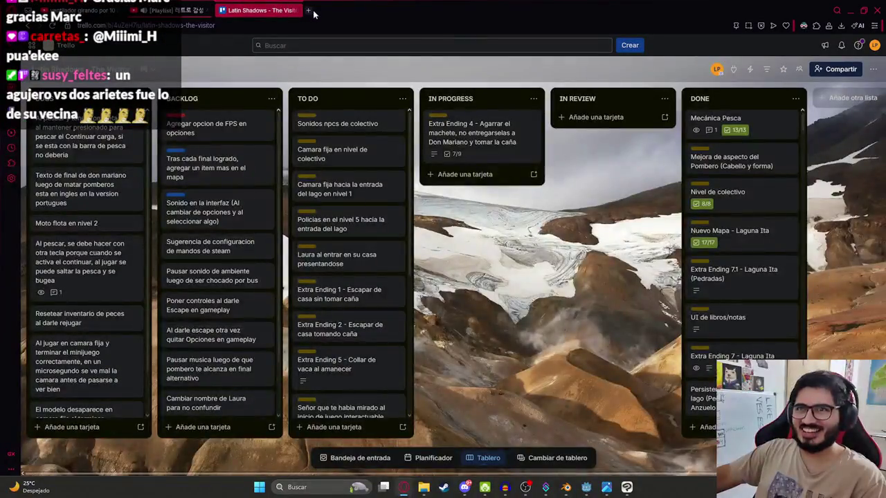
Step: In a new tab, load the latin_shadows_translations spreadsheet from the address-bar suggestions
click(309, 11)
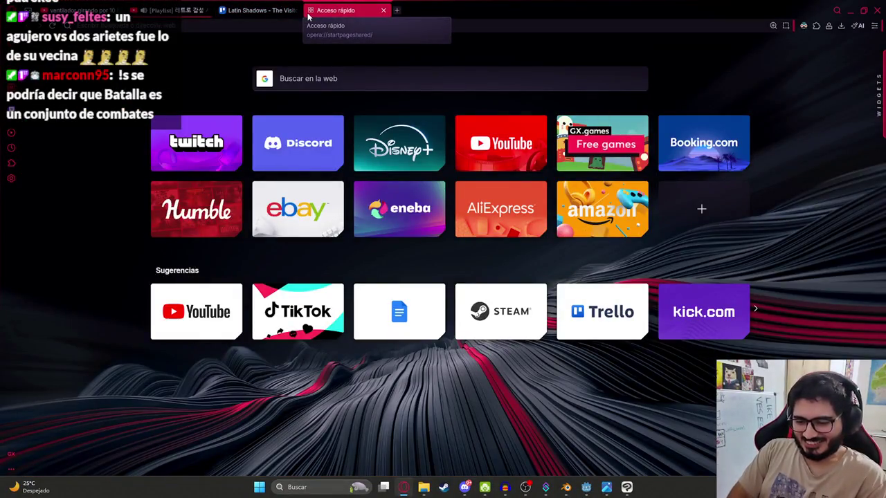
text(trans)
key(Return)
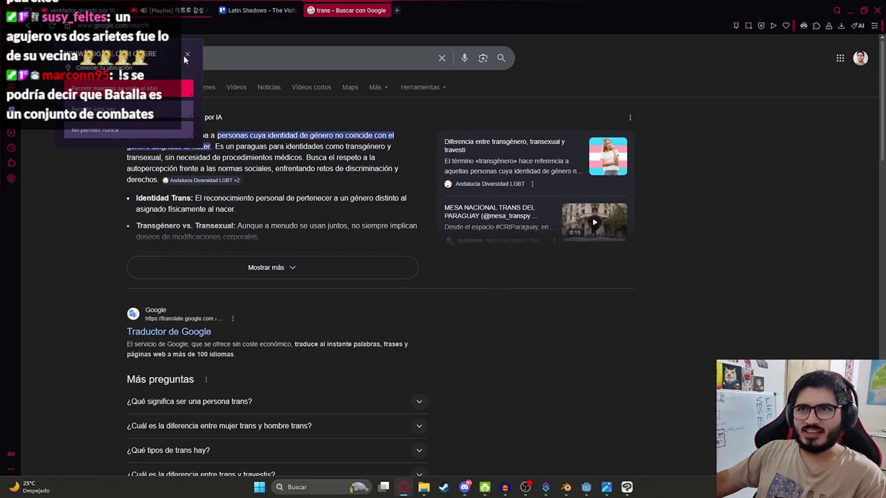
click(187, 56)
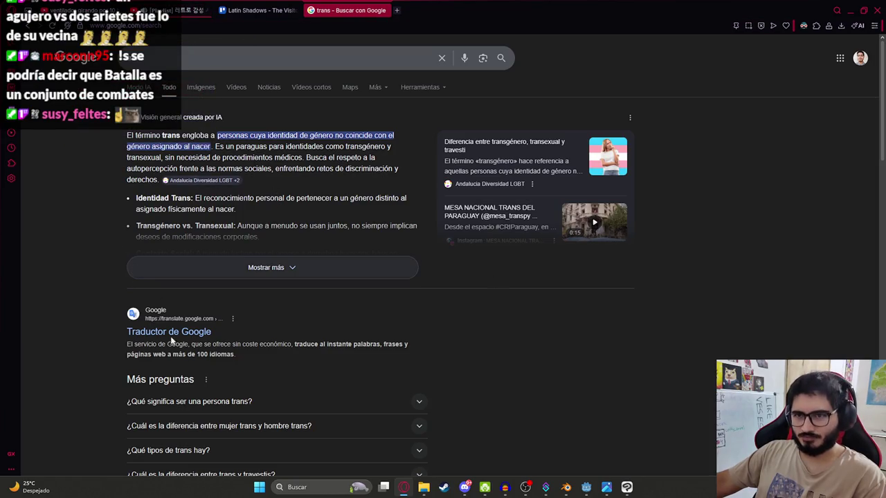
click(167, 25)
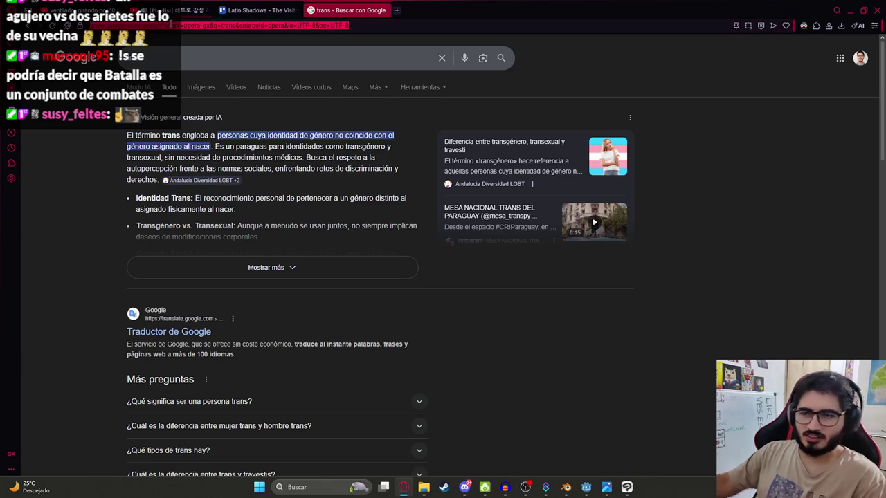
text(transl)
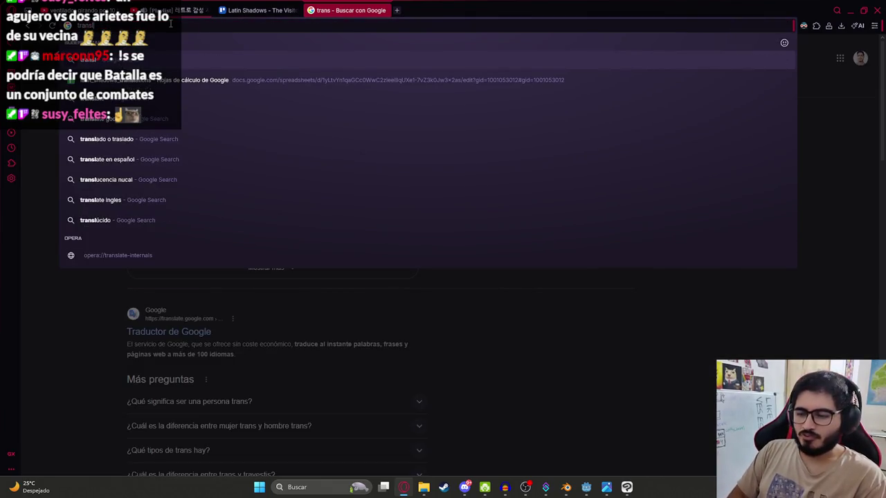
key(Down)
key(Return)
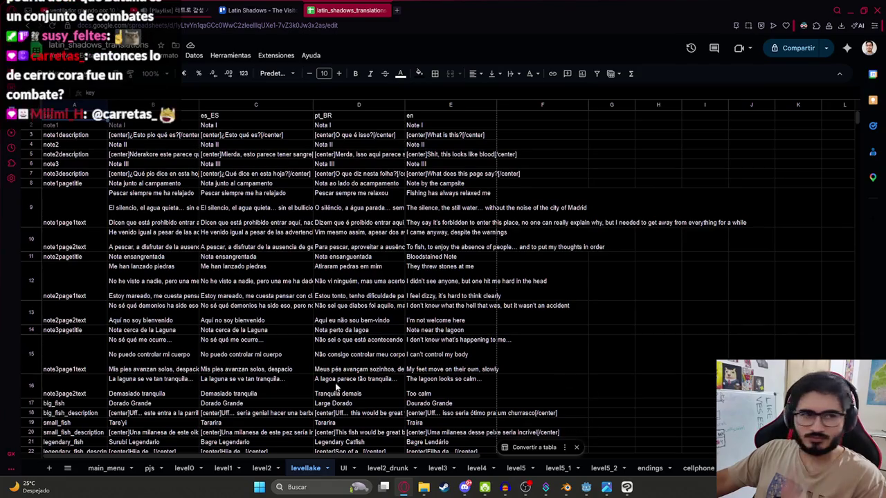
Step: Look through the level5_2 and level5_1 sheets, then go to the endings sheet
click(434, 330)
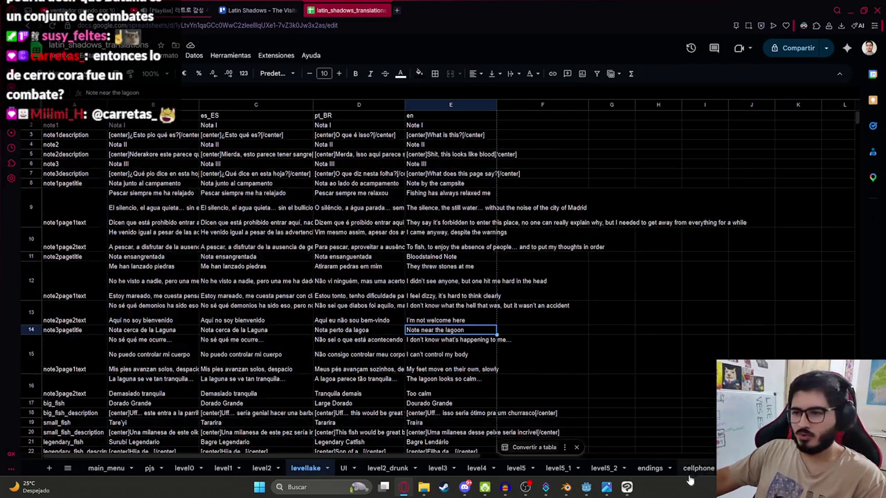
click(595, 470)
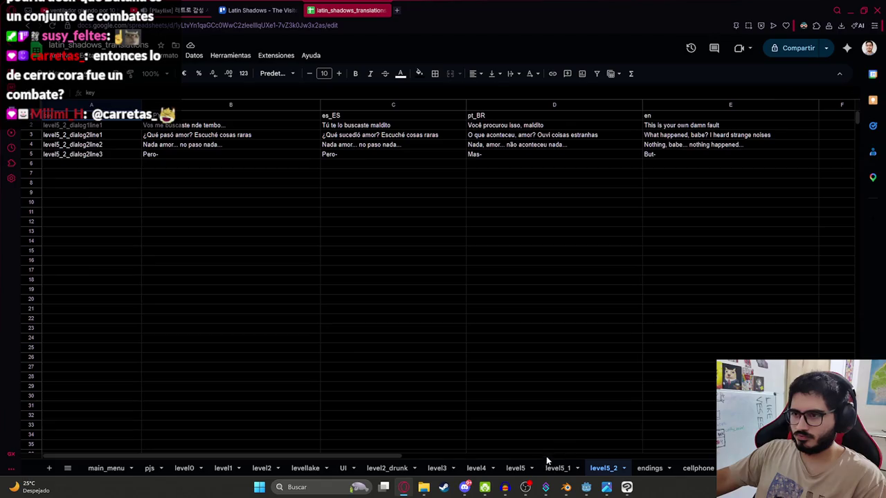
click(554, 468)
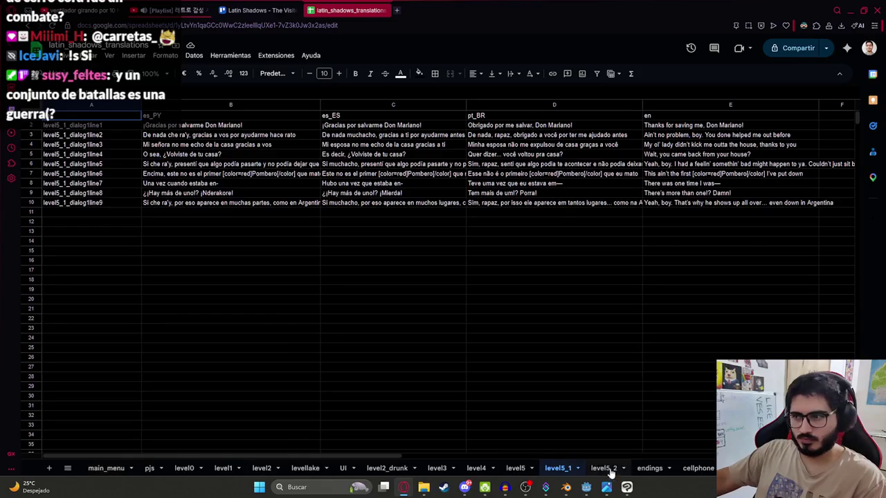
click(649, 468)
Step: Copy the ending8 keys from A19:A20 into A21:A22 and rename them ending9_title and ending9_description
click(85, 373)
key(shift+Down)
key(ctrl+c)
click(84, 416)
key(ctrl+v)
double_click(68, 415)
key(BackSpace)
double_click(68, 423)
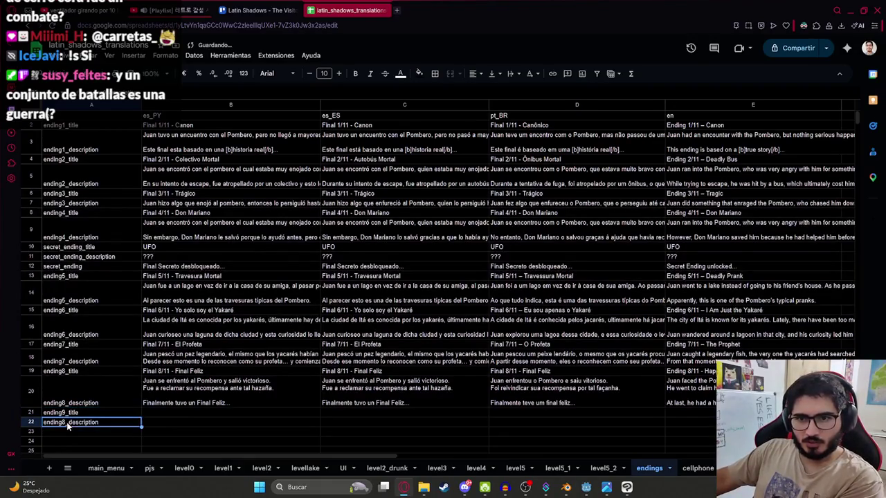
key(BackSpace)
text(9)
click(163, 413)
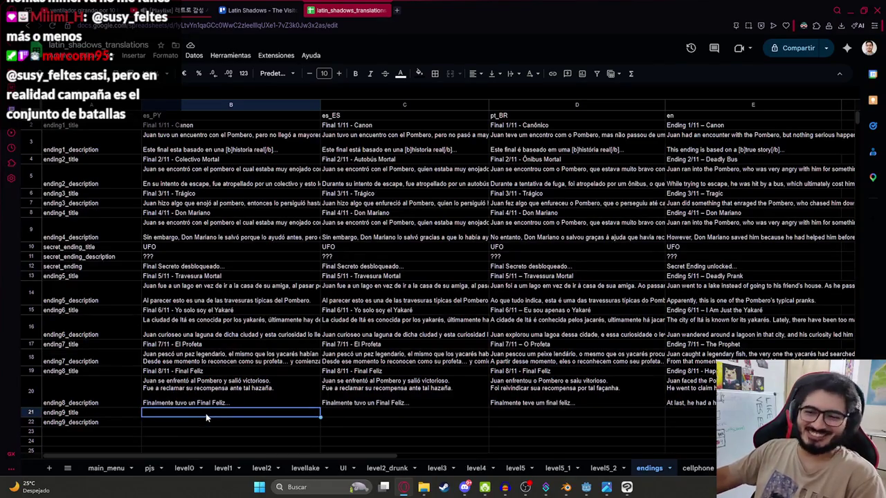
Step: Copy the es_PY ending8 title from B19 into B21
key(ctrl+v)
key(ctrl+z)
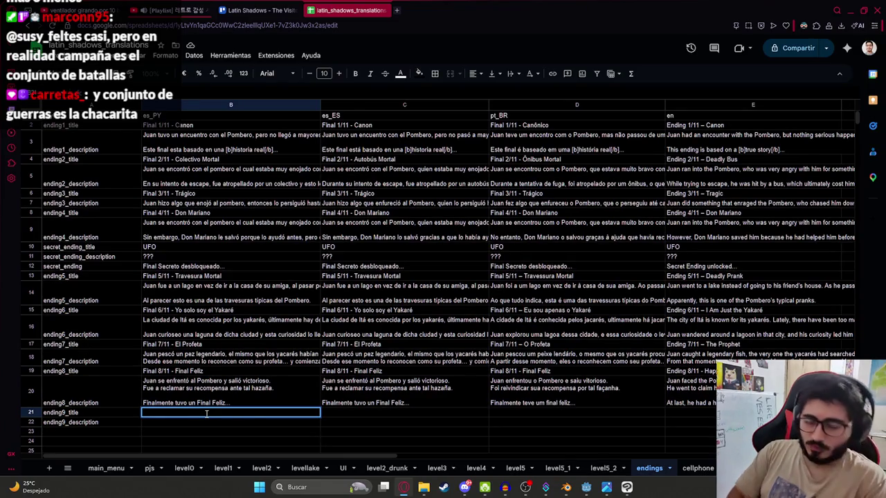
click(203, 371)
key(ctrl+c)
click(178, 414)
key(ctrl+v)
Step: Edit B21 to 'Final 9/11 - ', changing 8 to 9 and removing 'Final Feliz'
double_click(163, 411)
click(162, 412)
key(BackSpace)
text(9)
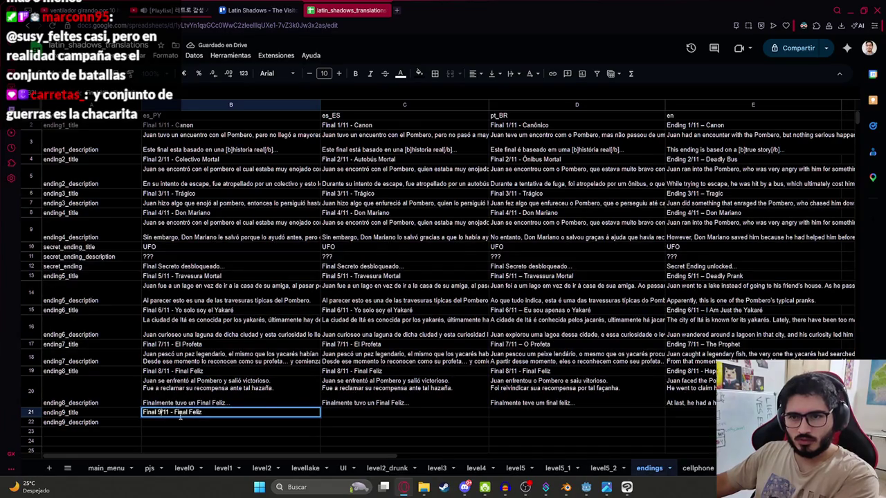
drag(174, 412, 255, 409)
key(BackSpace)
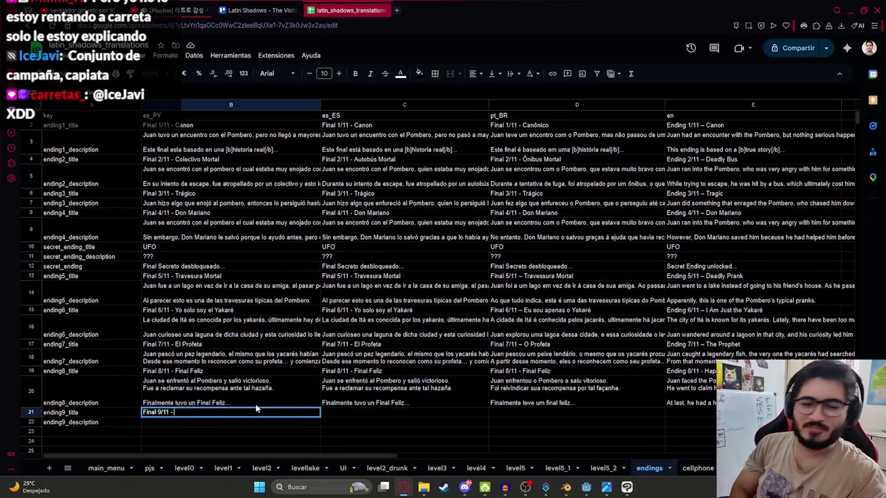
key(ctrl+1)
click(350, 5)
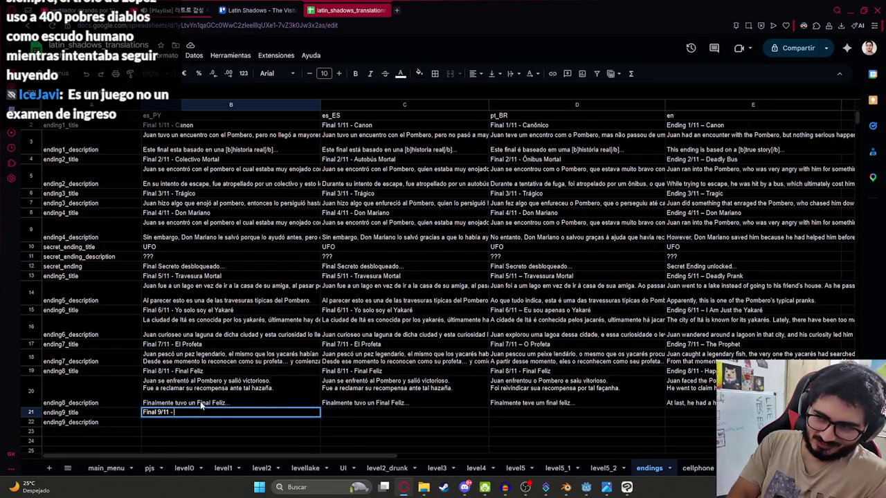
Step: Complete the title 'Final 9/11 - Desnucado' and enter 'Juan tuvo una batalla con machete contra el Pombero.'
text(Desnucado)
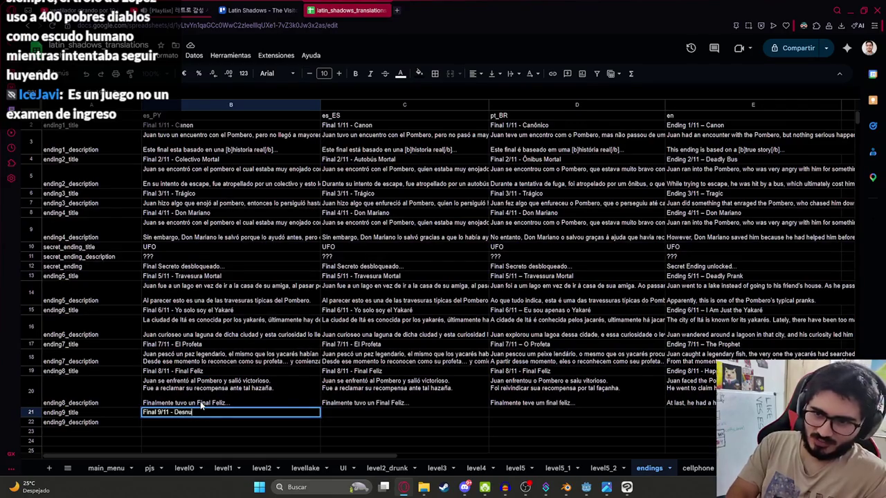
key(Return)
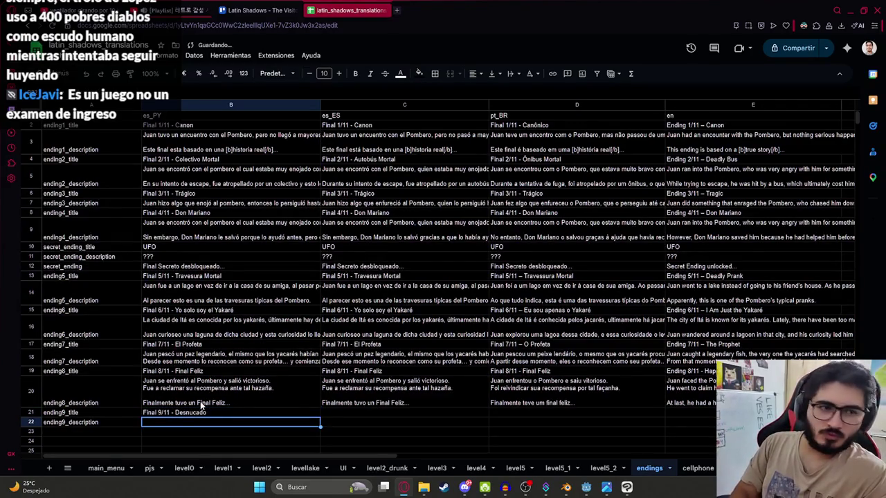
key(Return)
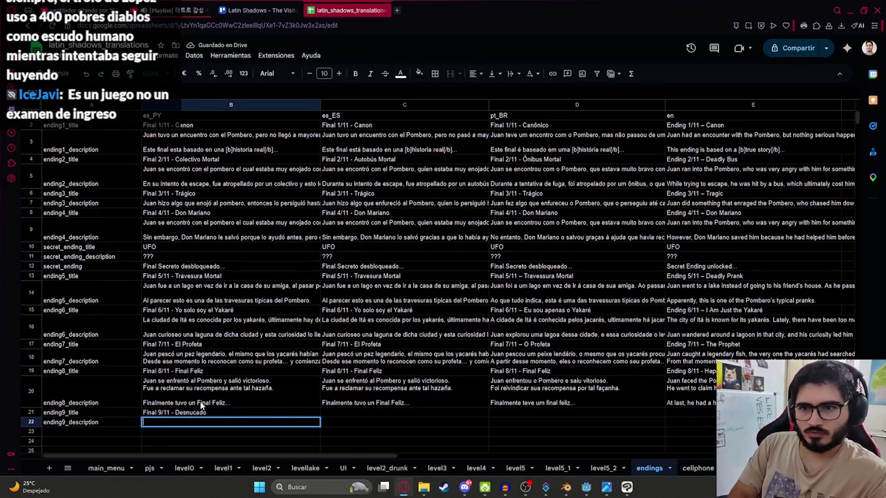
text(Ju)
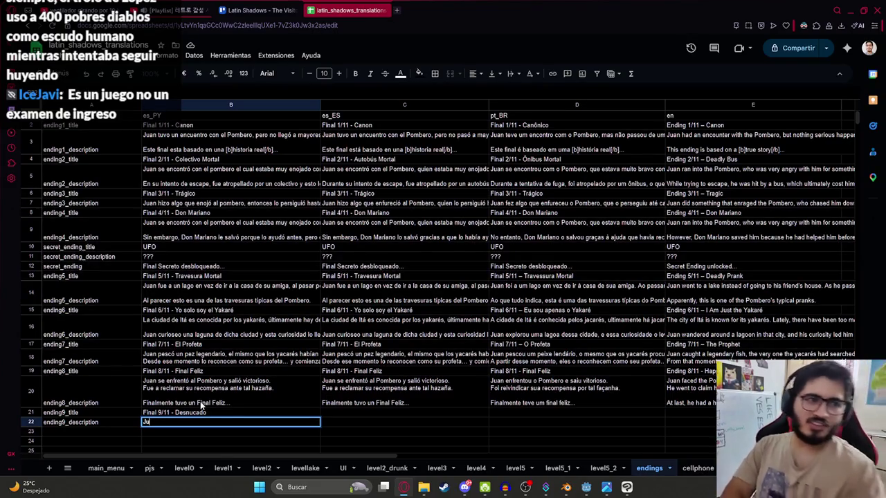
text(an)
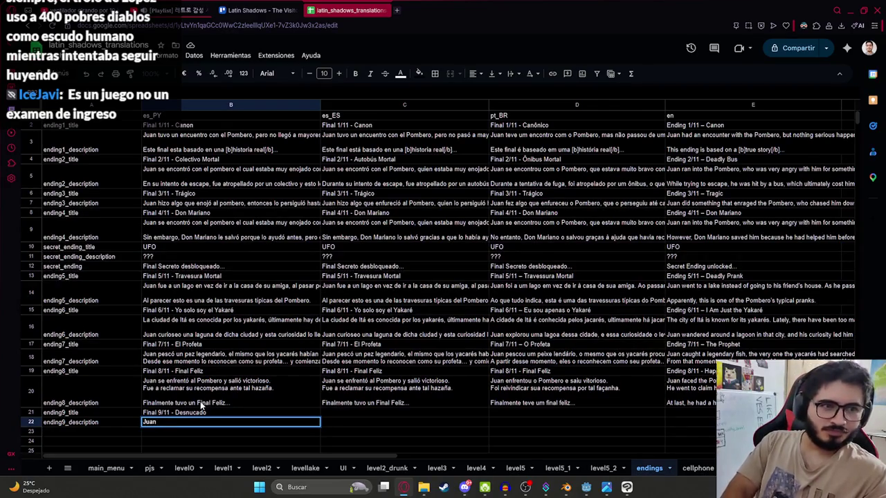
text( tuvo una batalla con machete contra el)
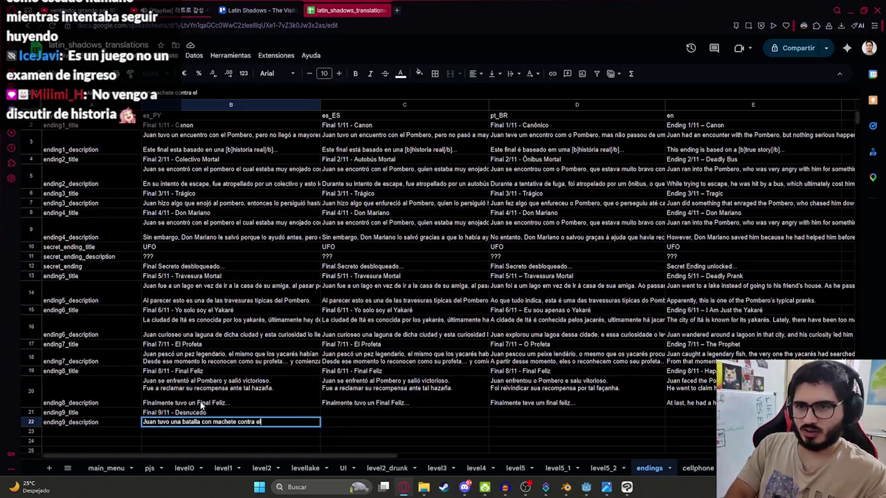
text( Pombero)
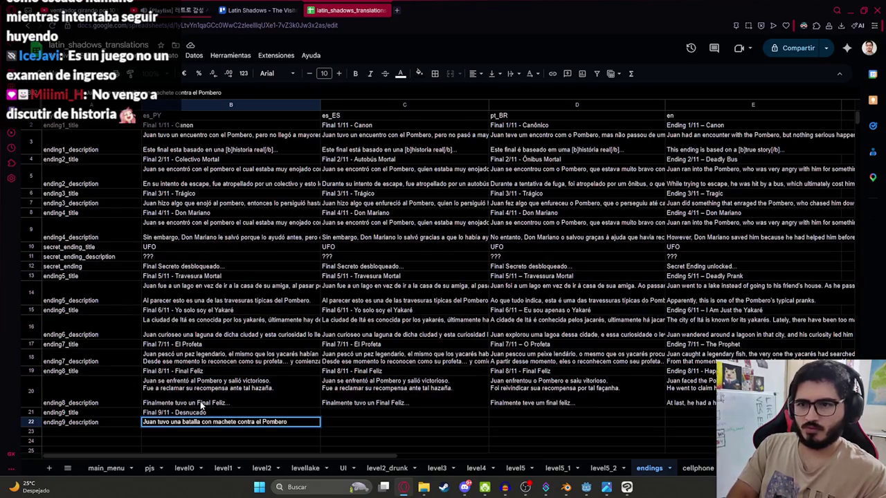
text(.)
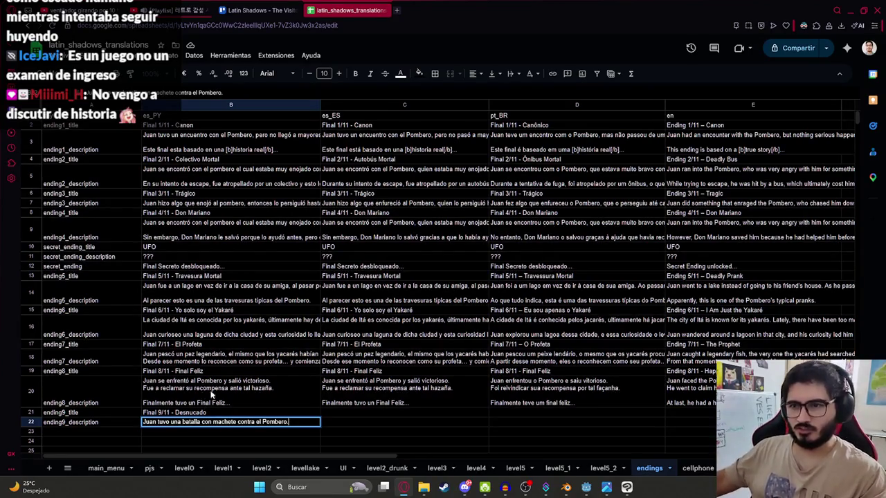
click(325, 383)
Step: Add a second description line: 'Lastimosamente no salió victorioso y el Pombero lo ejecu…'
double_click(273, 386)
triple_click(273, 386)
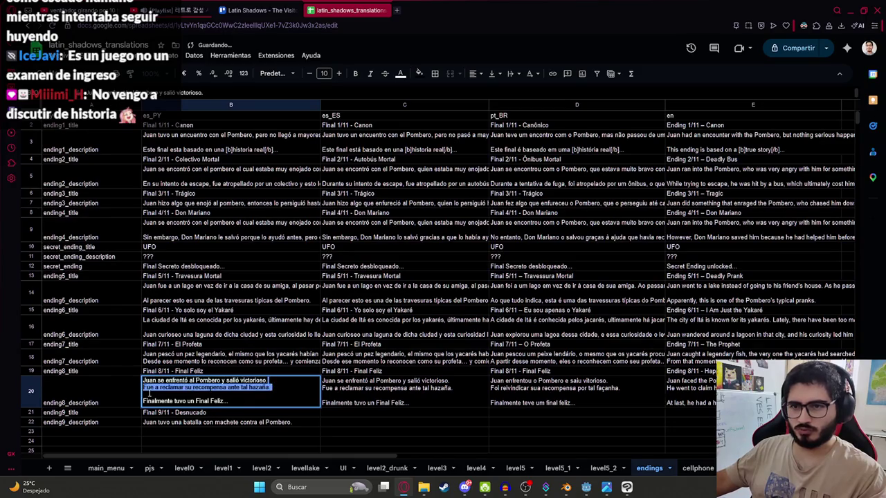
click(308, 427)
double_click(309, 424)
key(shift+Return)
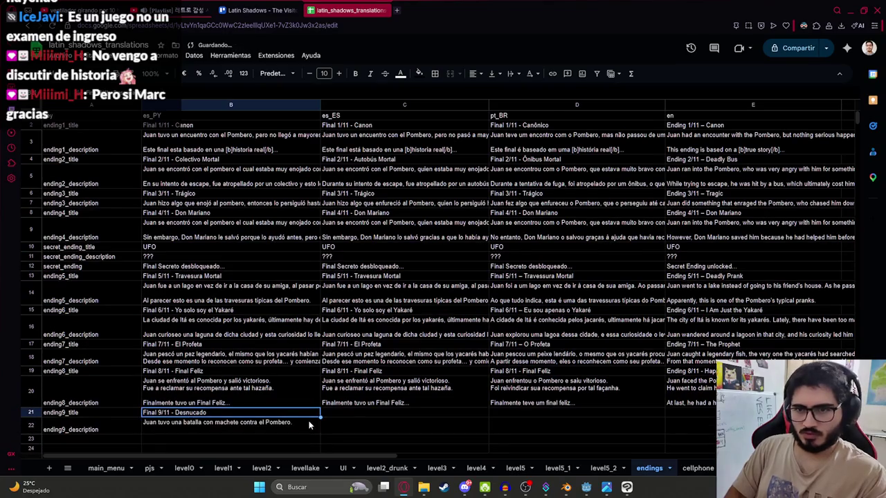
click(309, 424)
double_click(303, 424)
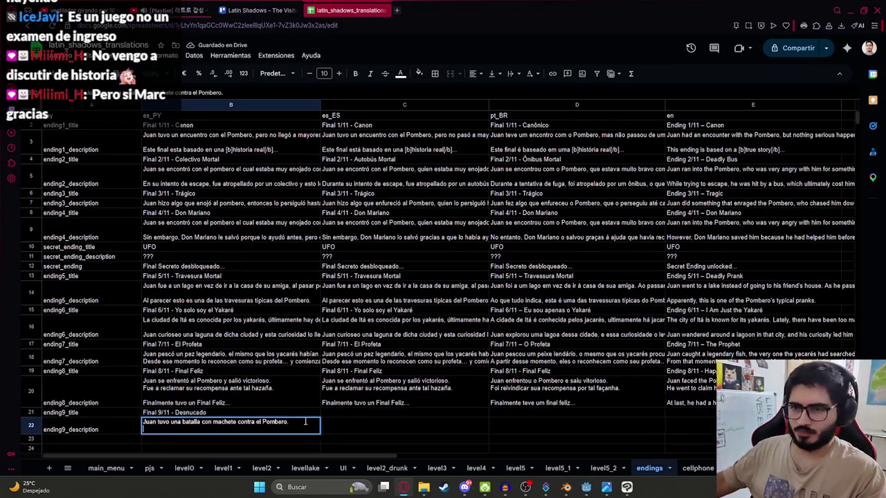
key(alt+Return)
text(La)
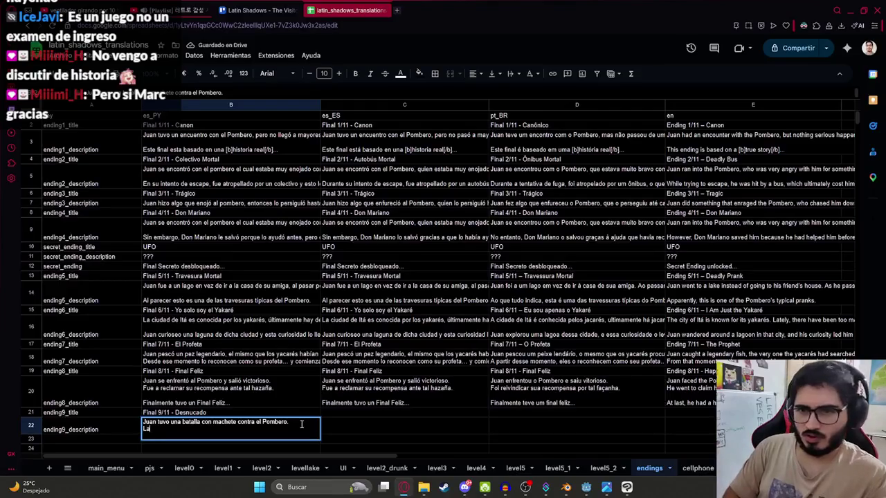
text(stimosamente no salió victorioso)
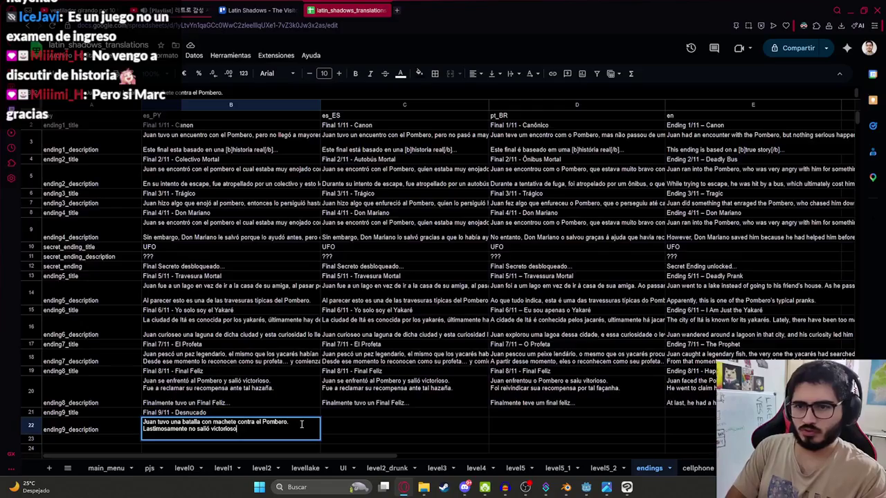
text( y el Pombero lo e)
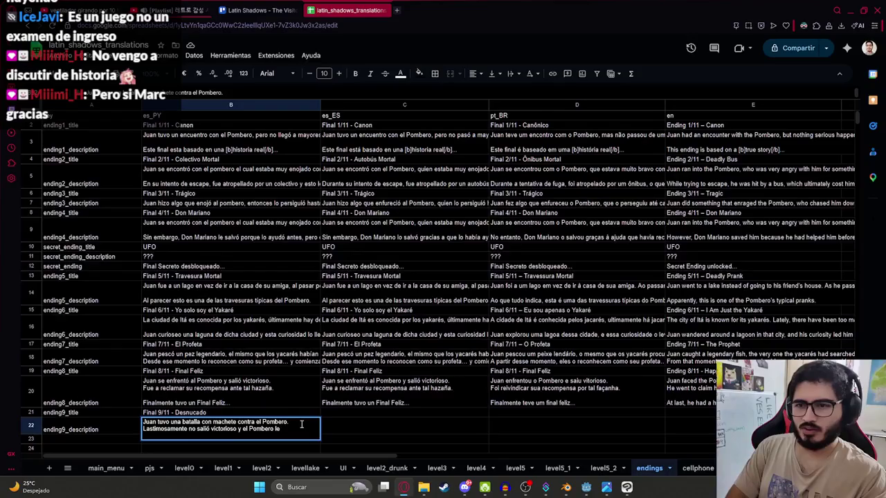
text(jecutó)
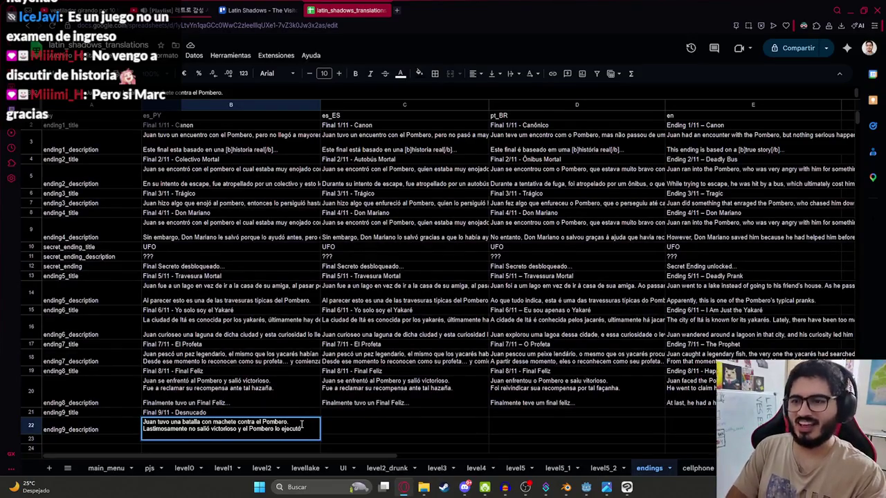
key(Return)
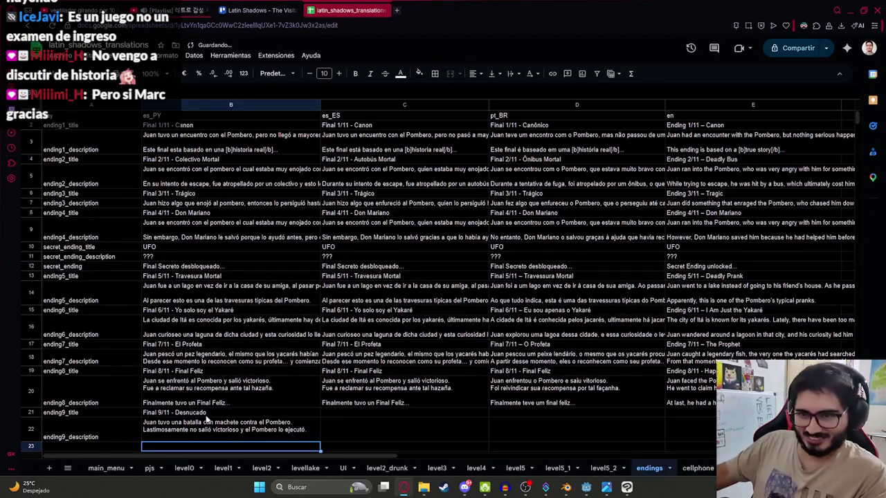
Step: Copy the es_PY ending9 title and description from B21:B22 into the es_ES cells C21:C22
click(208, 414)
shift+click(216, 434)
key(ctrl+c)
click(359, 413)
key(ctrl+v)
scroll(392, 361, down, 3)
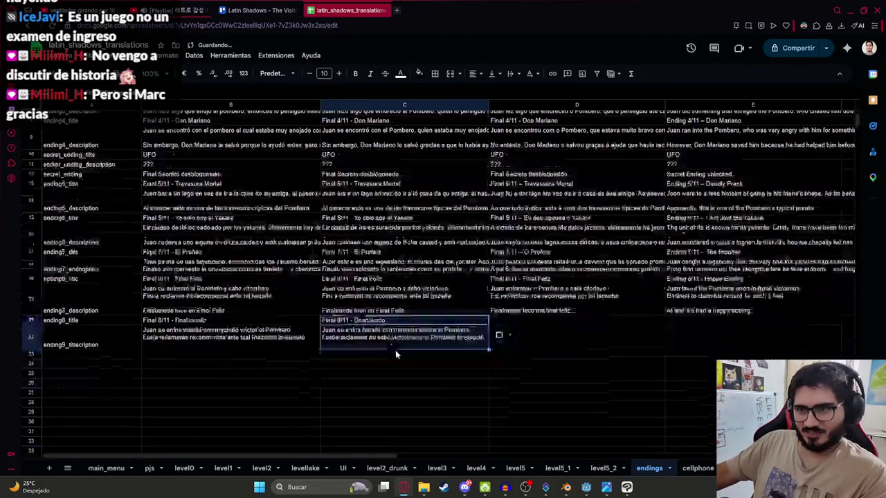
click(384, 343)
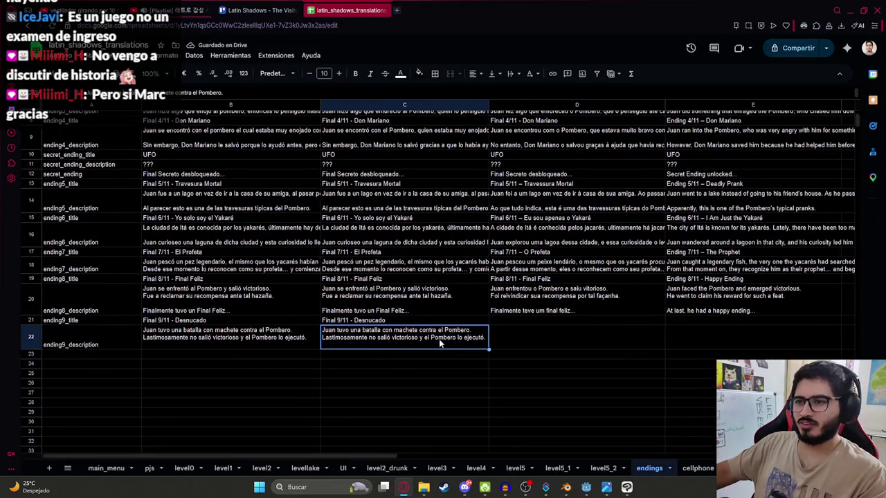
Step: Insert a blank line after the first sentence in both es_PY and es_ES ending9 descriptions
click(273, 334)
double_click(274, 334)
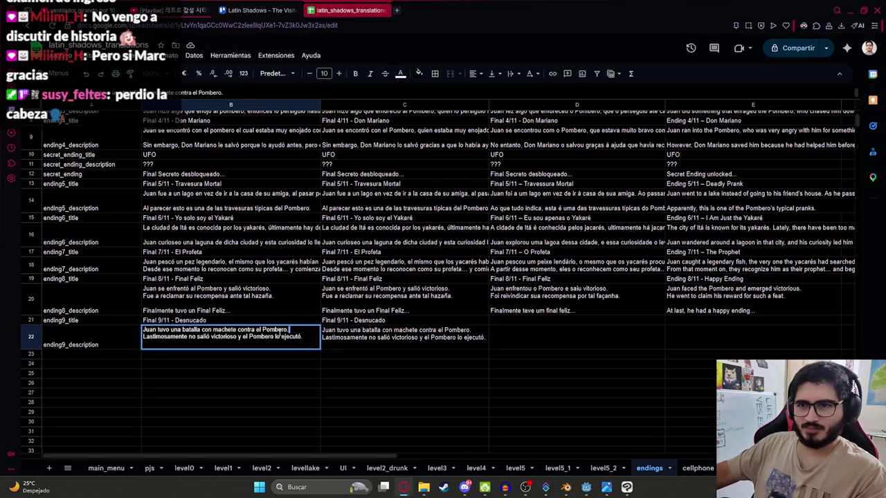
key(ctrl+Return)
click(514, 332)
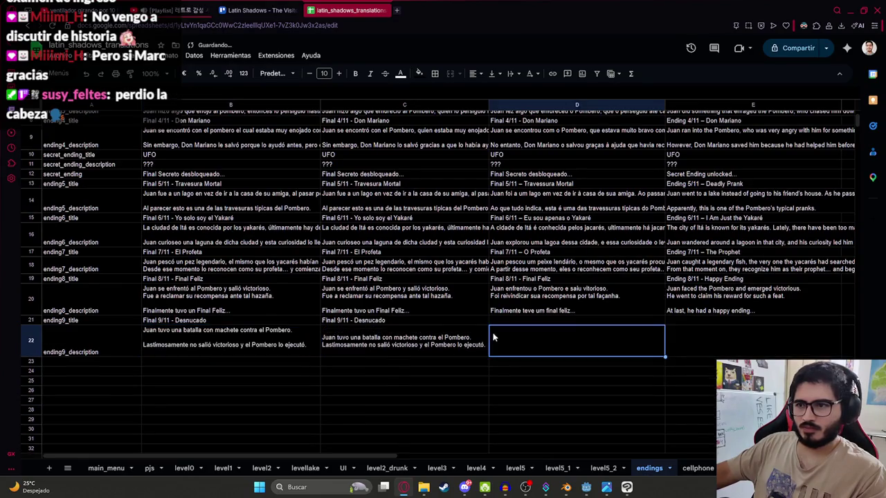
click(482, 337)
double_click(482, 337)
key(ctrl+Return)
click(476, 370)
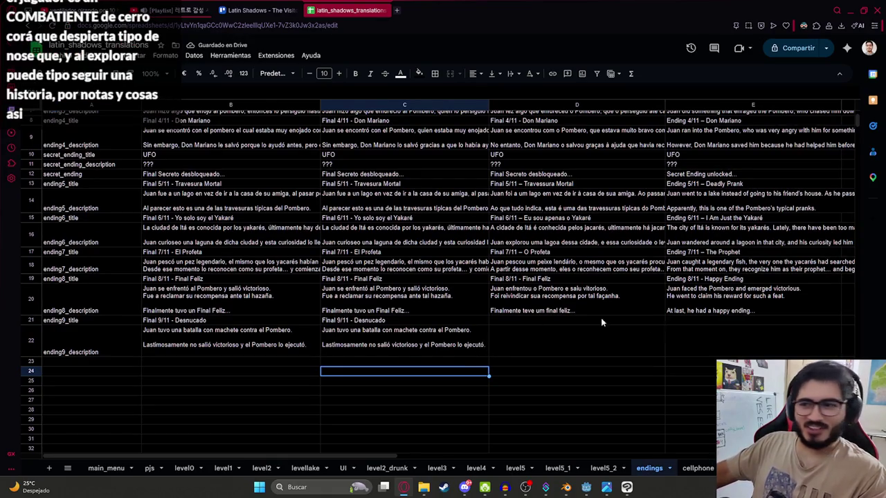
Step: Copy the es_ES ending9 cells into pt_BR cell D21, then undo the paste
drag(424, 318, 415, 342)
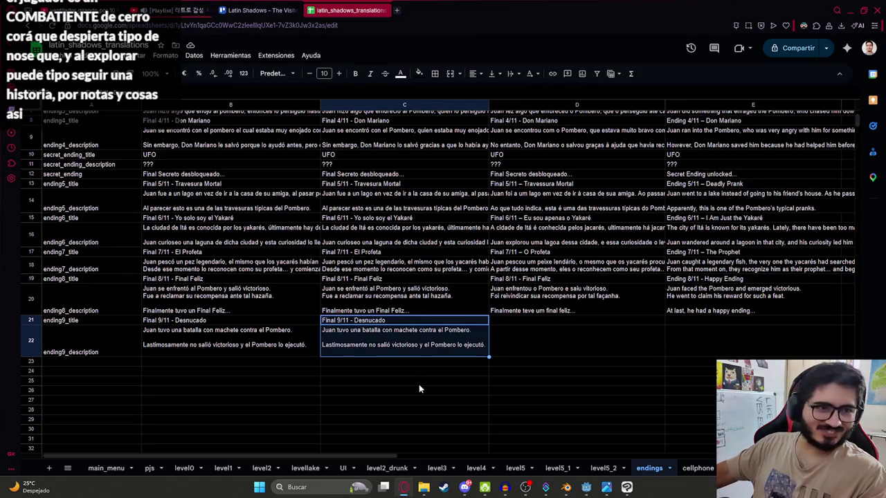
key(ctrl+c)
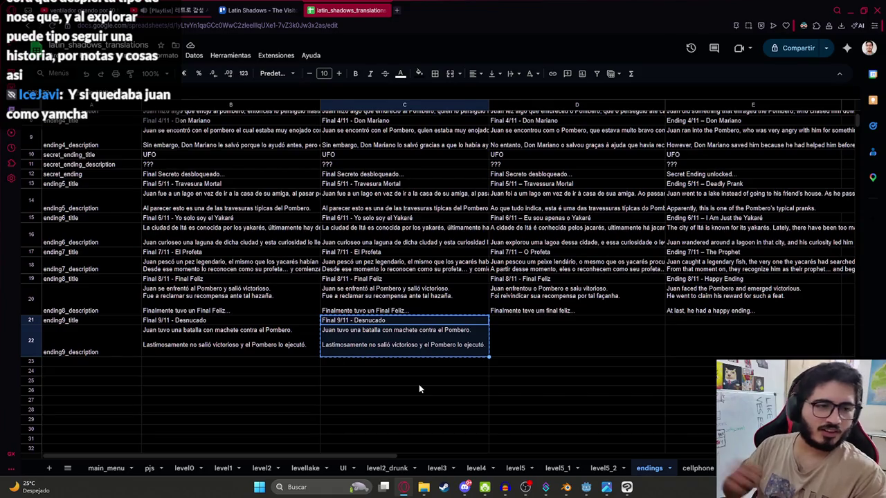
click(510, 325)
key(ctrl+v)
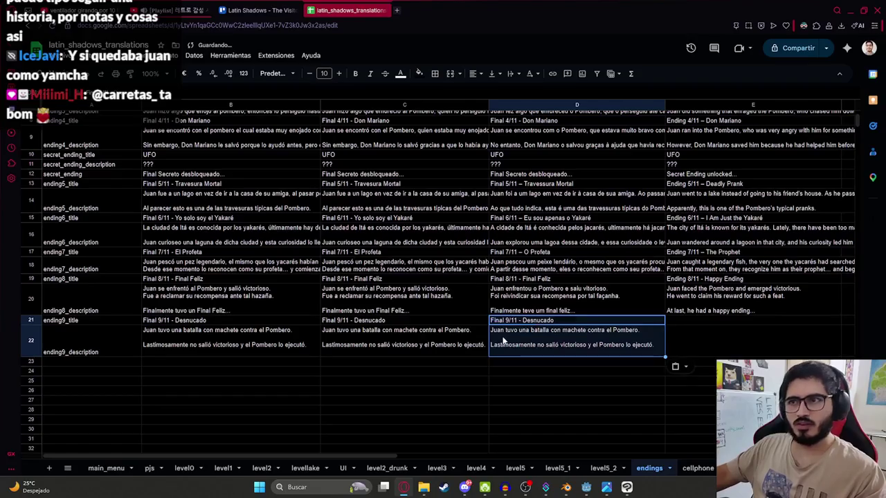
key(ctrl+z)
scroll(588, 207, up, 3)
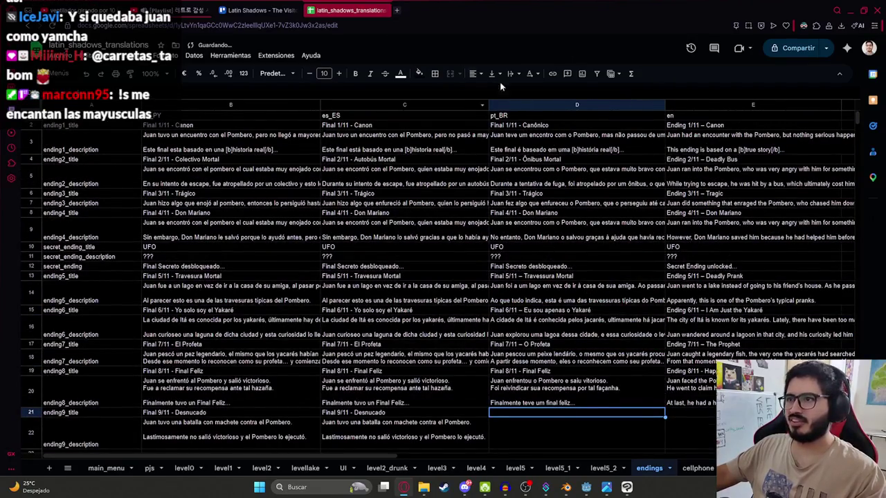
Step: In a new ChatGPT tab, request Brazilian Portuguese and US English translations of the ending text
scroll(515, 110, down, 3)
click(397, 10)
text(chatgpt)
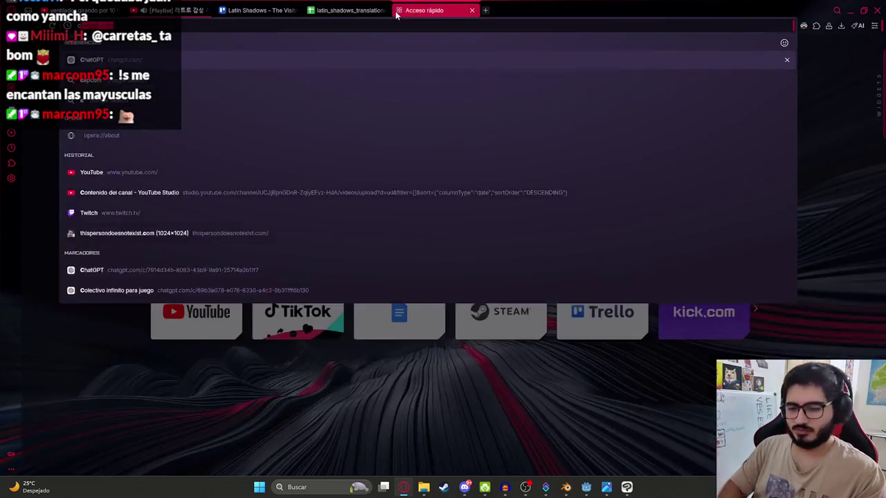
key(Return)
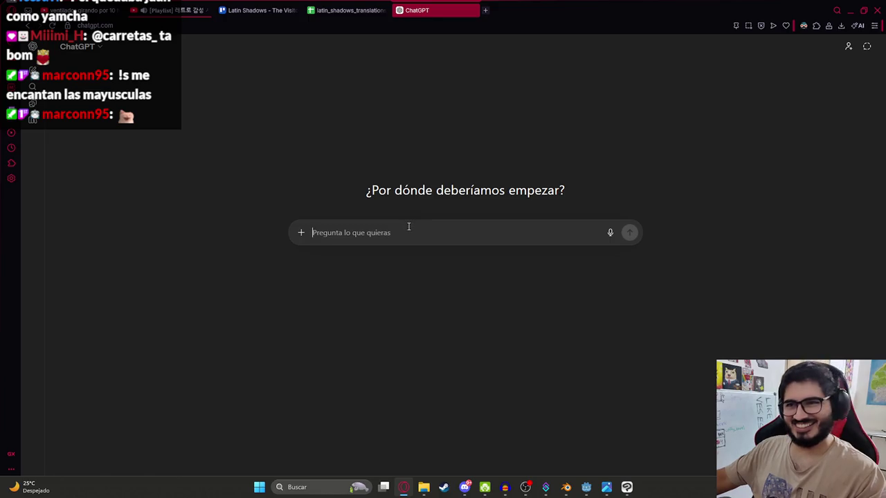
text(Traducir a portugues brasiu )
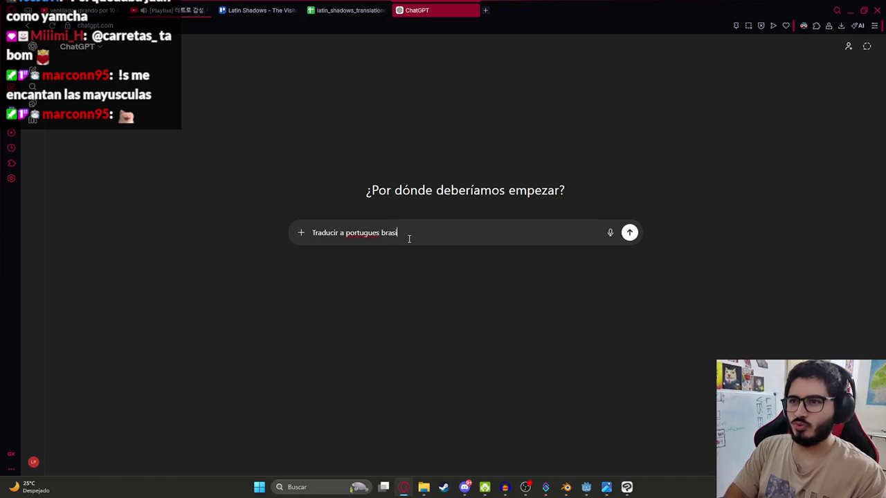
text(e ingles eeuu)
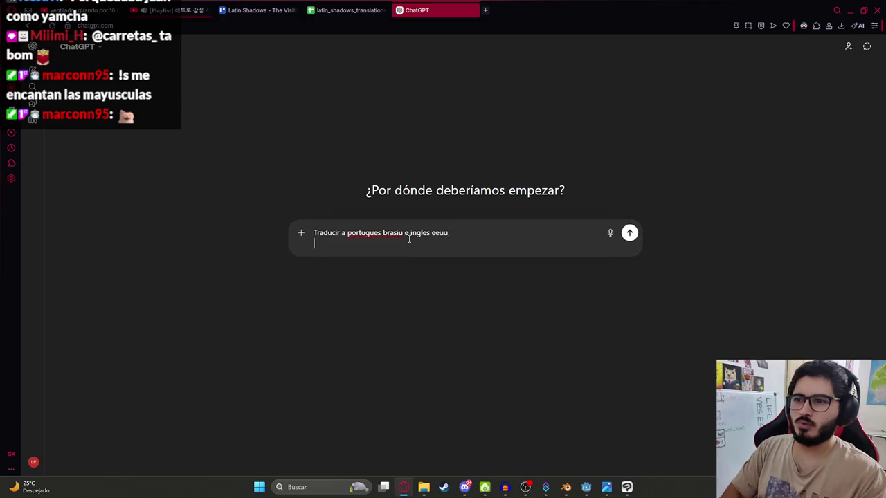
key(ctrl+v)
key(Return)
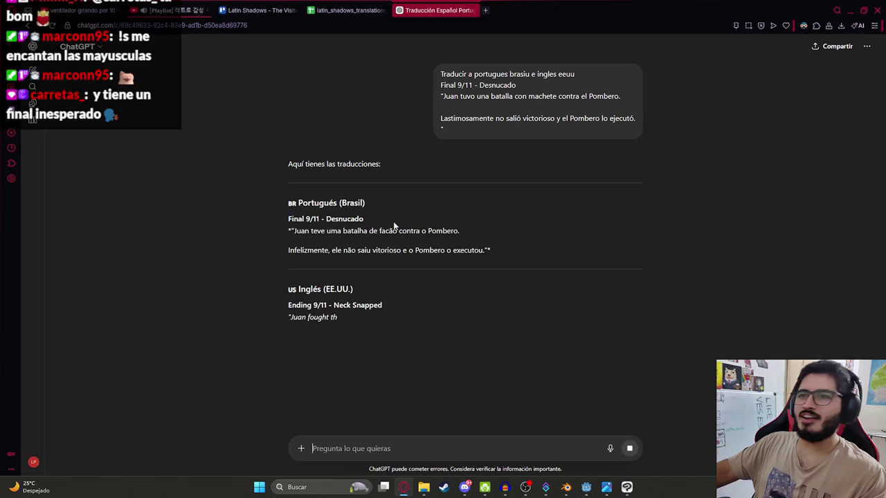
Step: Copy the Portuguese ending title from ChatGPT's reply into cell D21
drag(287, 220, 412, 226)
key(ctrl+c)
click(346, 9)
scroll(558, 342, down, 1)
key(ctrl+v)
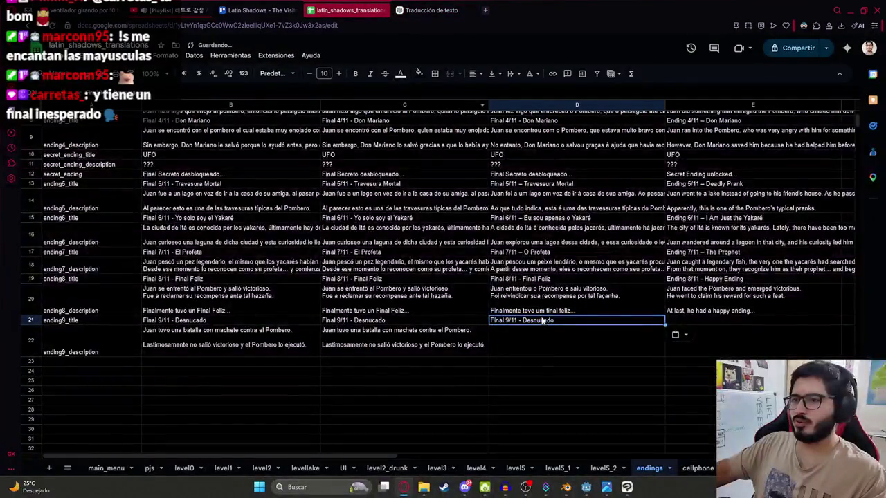
Step: Copy ChatGPT's Portuguese ending 9 description into cell D22 of the translations sheet
click(429, 10)
mouse_move(295, 233)
mouse_down()
mouse_move(509, 246)
mouse_move(484, 251)
mouse_up()
key(ctrl+c)
click(346, 10)
double_click(550, 339)
key(ctrl+v)
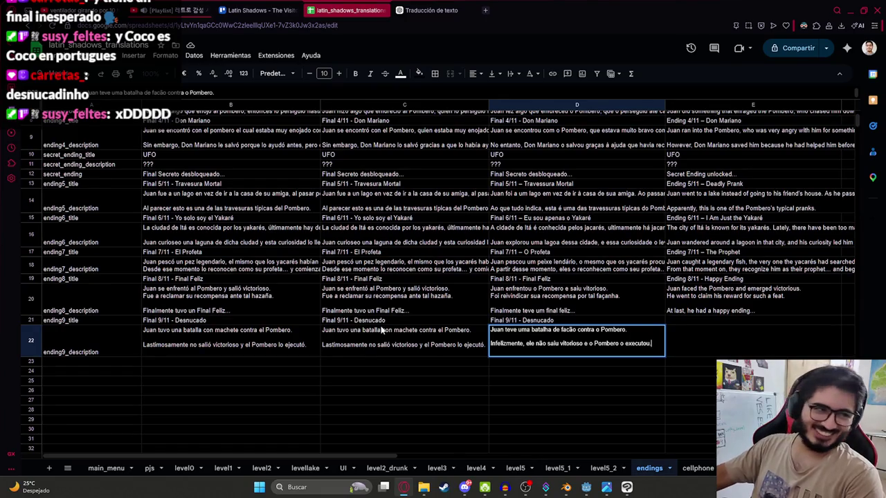
click(485, 11)
Step: Search Google for 'definicion batalla' and read the expanded dictionary definitions
text(defini)
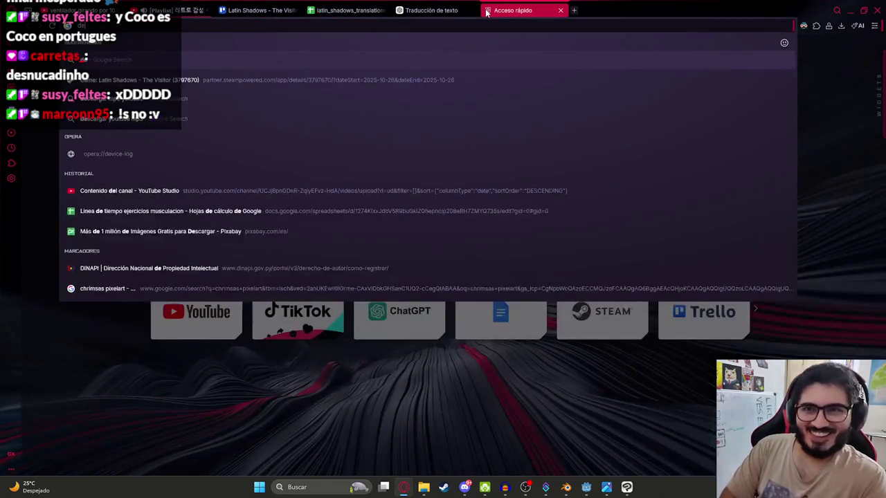
text(cion batalla)
key(Return)
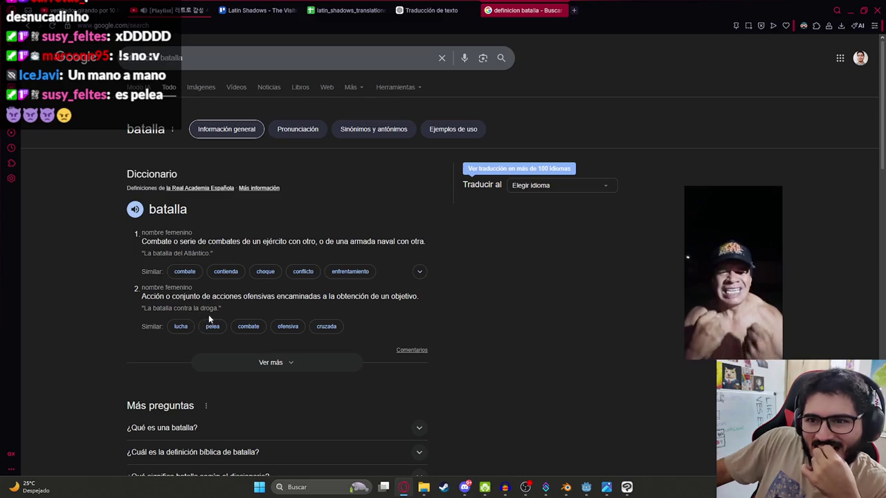
click(264, 361)
scroll(185, 258, down, 2)
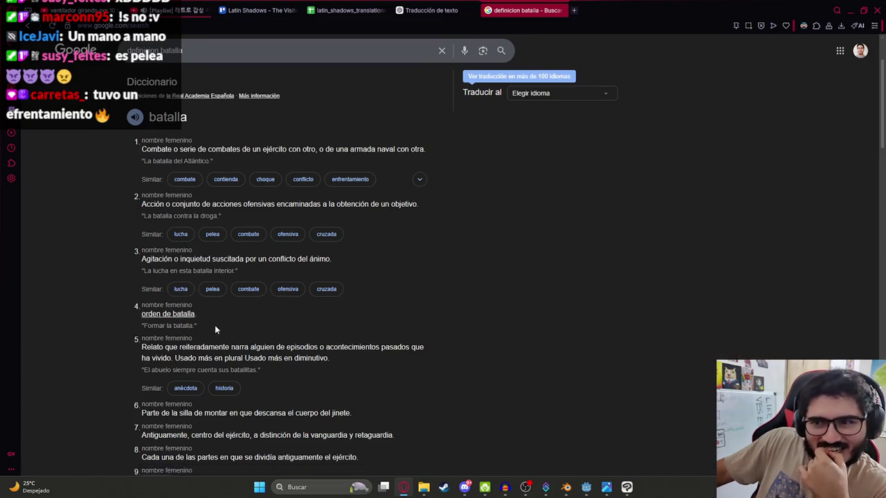
scroll(214, 326, down, 2)
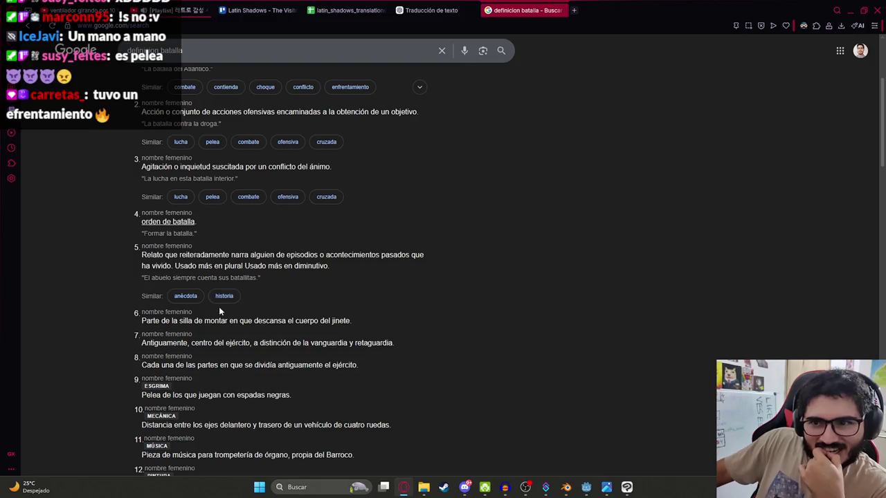
scroll(213, 341, down, 4)
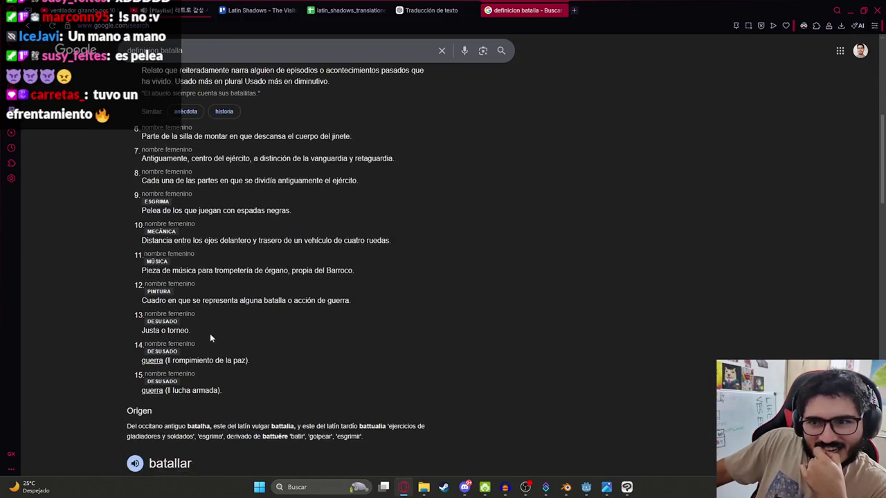
scroll(208, 331, up, 8)
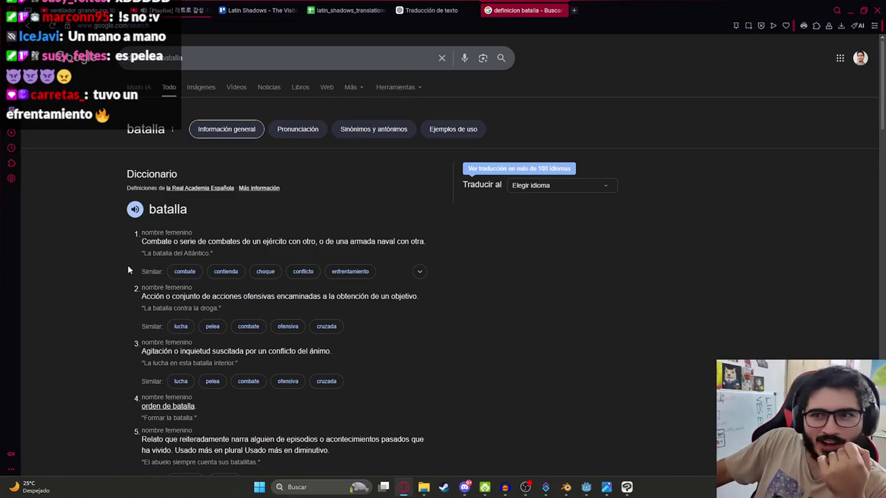
drag(141, 241, 270, 256)
click(645, 369)
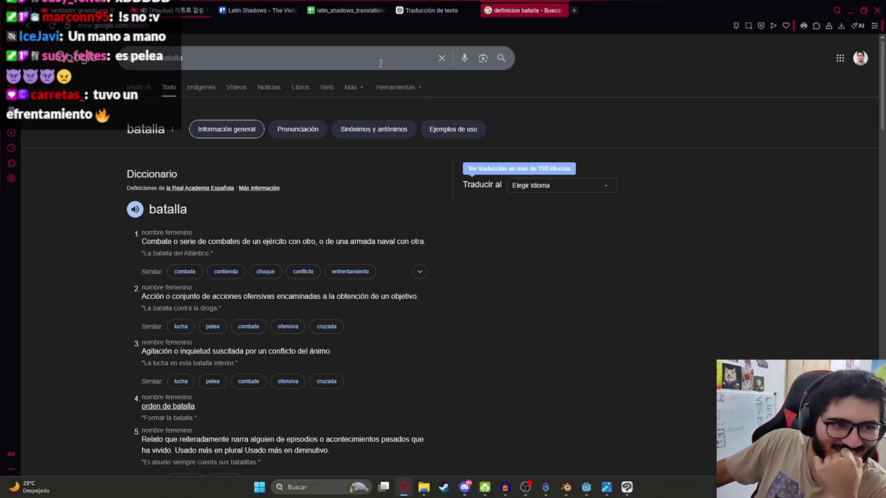
Step: Back in the sheet, delete 'una batalla' from the Spanish description in B22
click(346, 10)
click(205, 354)
double_click(193, 331)
double_click(192, 330)
key(BackSpace)
key(BackSpace)
key(BackSpace)
Step: Complete B22 with 'un duelo' and copy the corrected description into C22
text(duelo con machete contra el Pombero.)
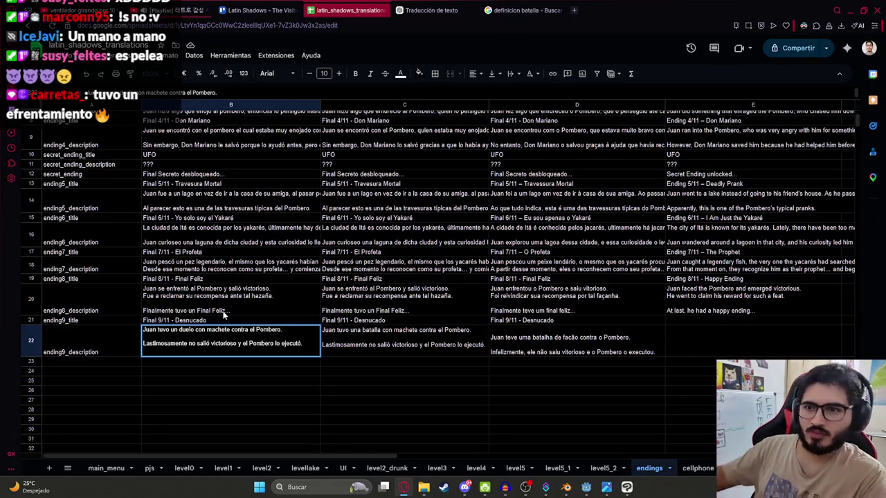
key(Return)
key(Up)
key(ctrl+c)
key(Right)
key(ctrl+v)
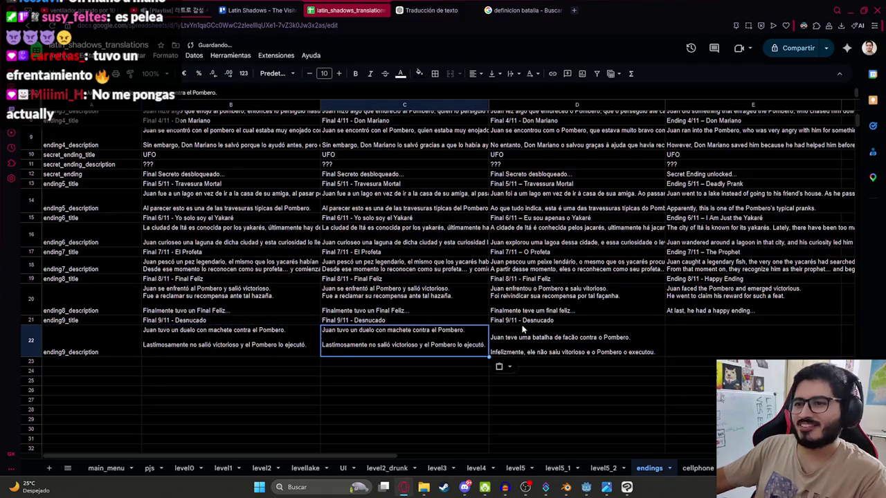
Step: Clear the outdated Portuguese text in D22 and send the corrected Spanish text to ChatGPT
click(614, 332)
key(Delete)
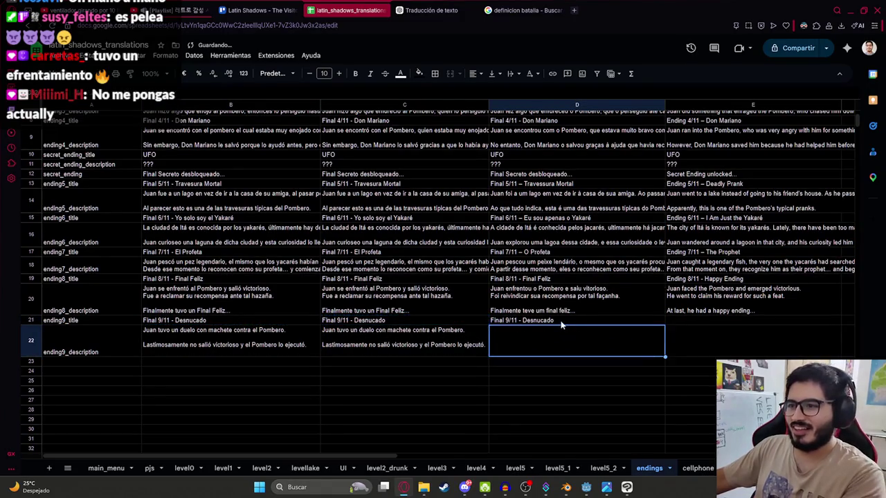
click(507, 320)
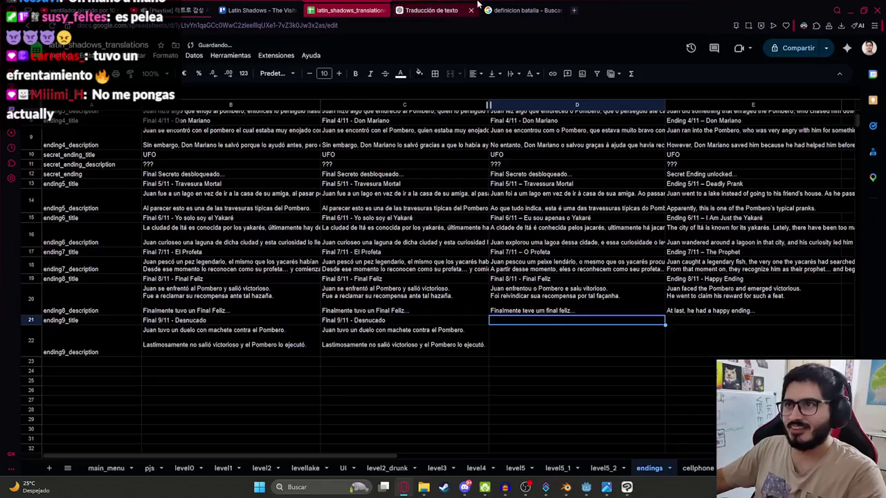
click(431, 10)
click(367, 450)
key(ctrl+v)
key(Return)
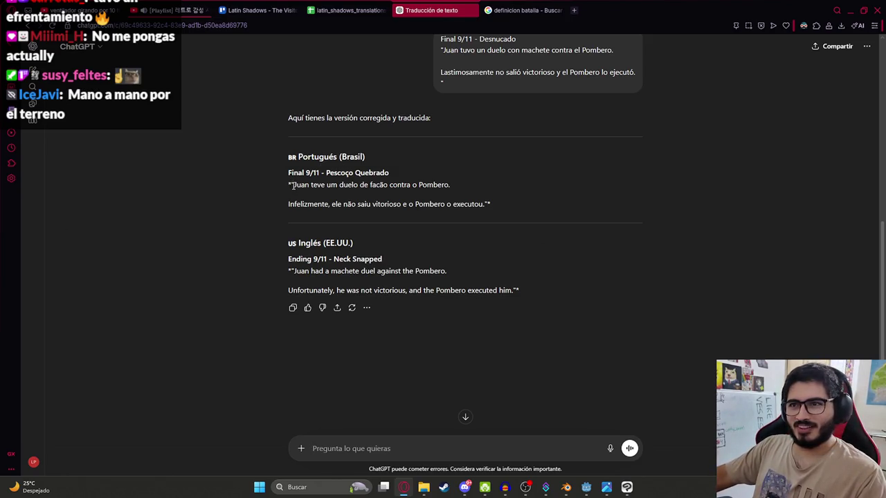
Step: Paste ChatGPT's new Portuguese 'duelo de facão' description into cell D22
mouse_move(288, 173)
mouse_down()
mouse_move(456, 184)
mouse_move(486, 198)
mouse_up()
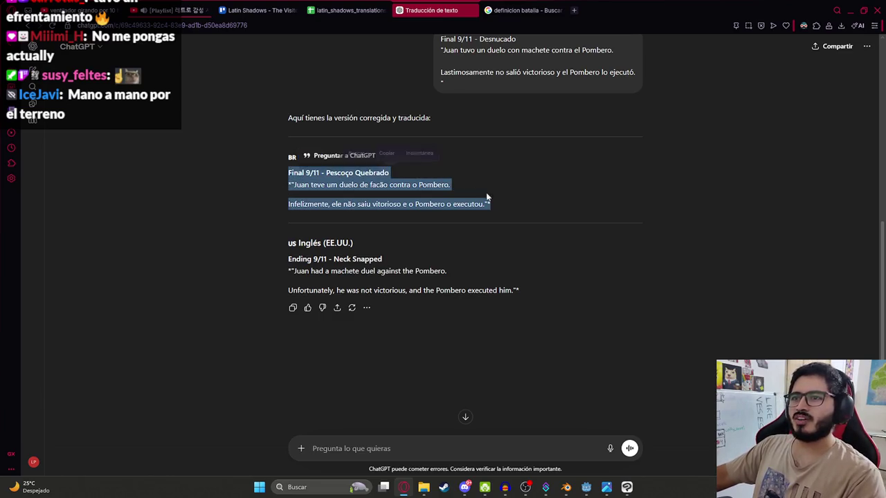
click(379, 177)
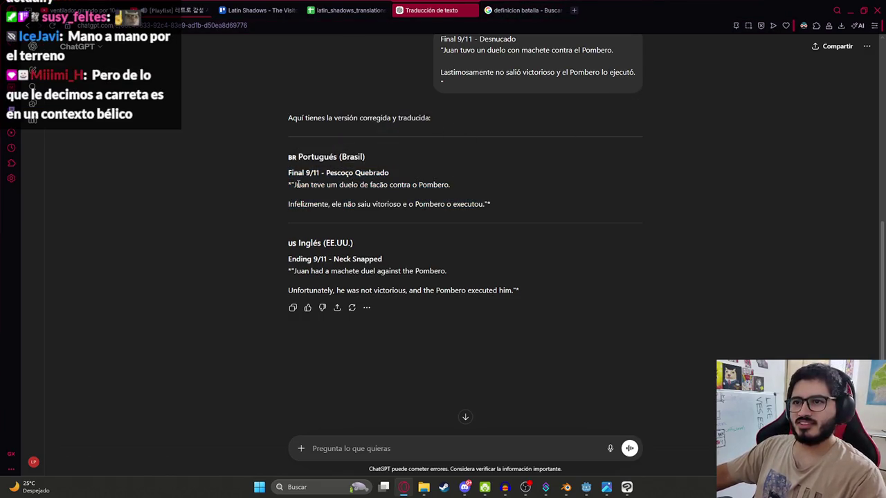
drag(295, 185, 520, 213)
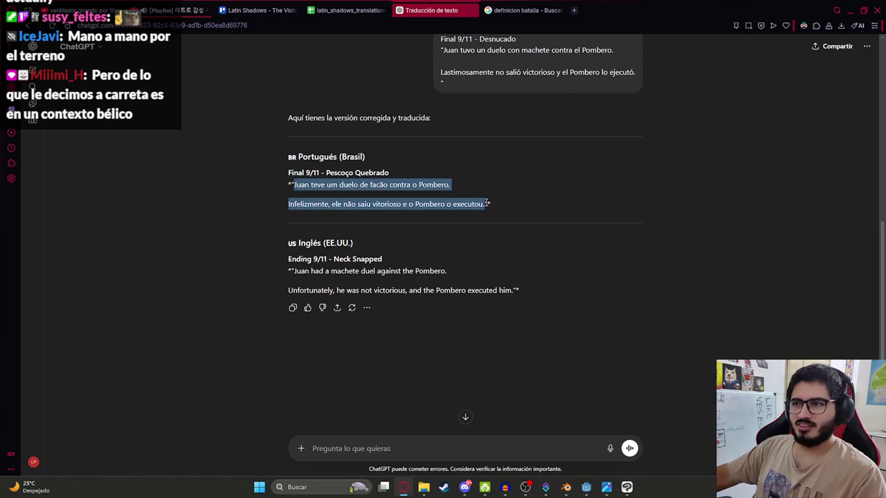
click(350, 10)
key(ctrl+v)
click(541, 401)
click(546, 354)
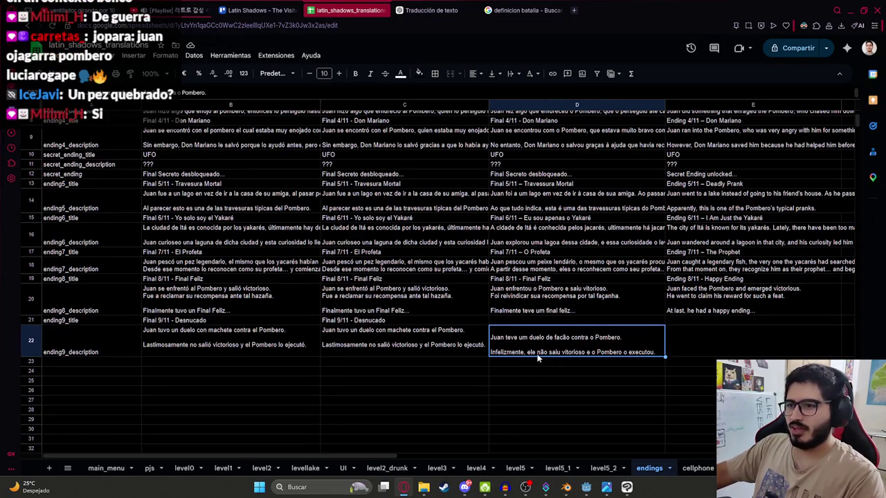
Step: Review the D22 text, checking the word 'facão', then return to the ChatGPT prompt
double_click(599, 343)
click(559, 336)
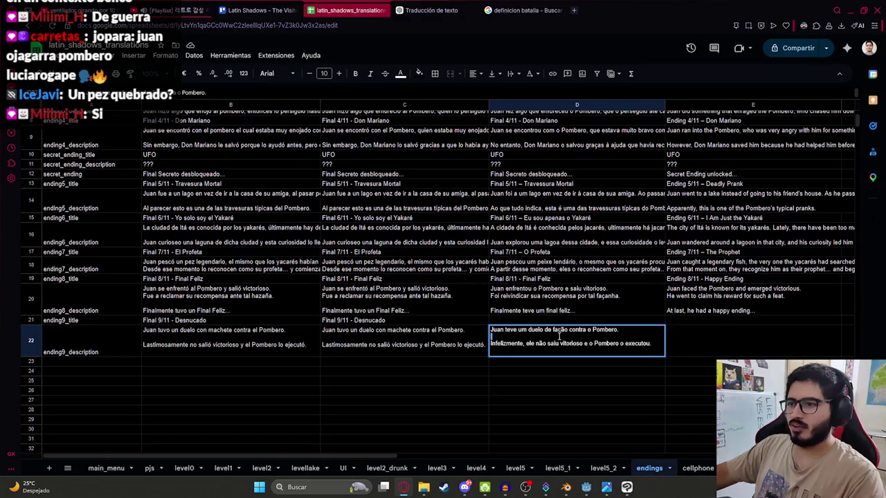
double_click(559, 330)
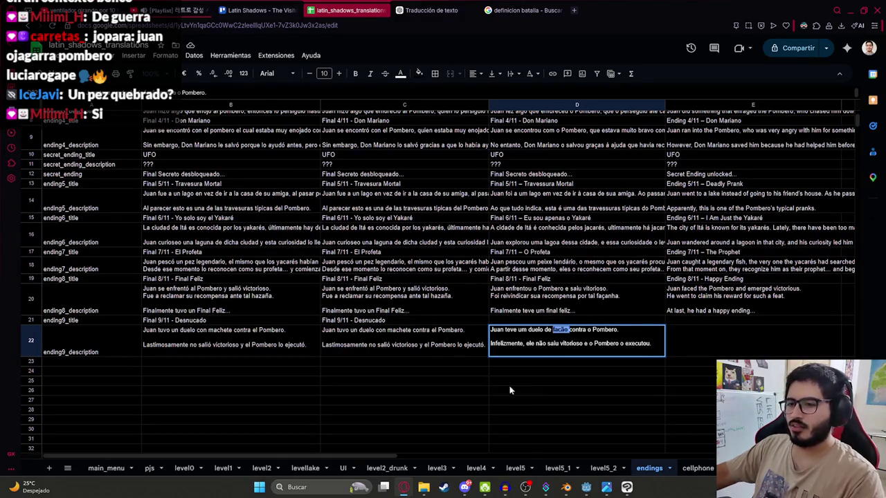
click(526, 401)
click(564, 354)
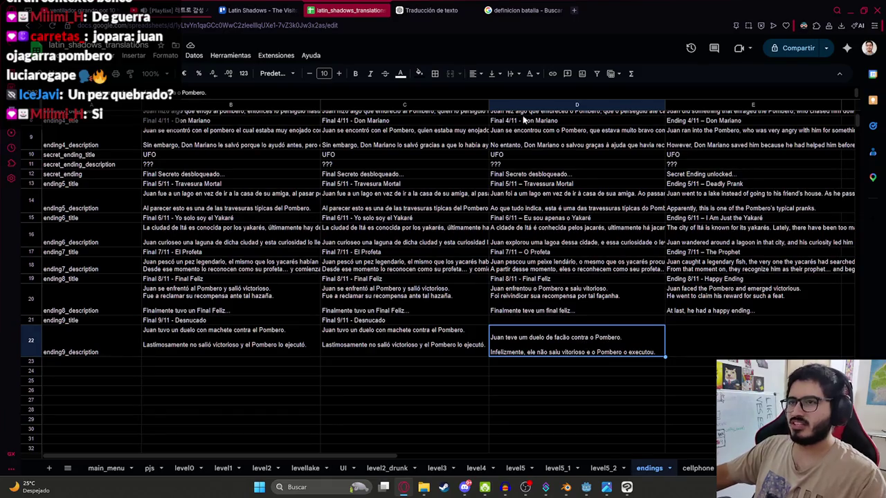
click(431, 9)
click(328, 447)
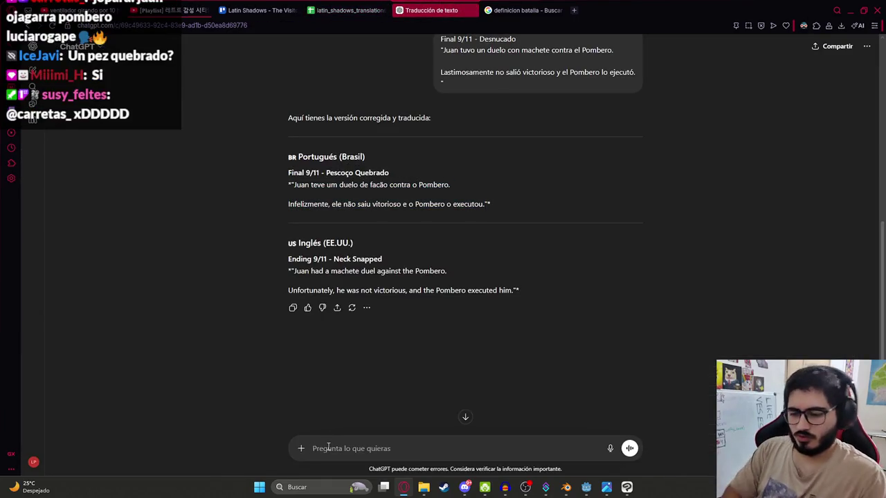
Step: Send ChatGPT 'Juan nomas tenia machete, el pombero no' and select its revised Portuguese description
text(Juan nomas tenia machete, el pombero no)
key(Return)
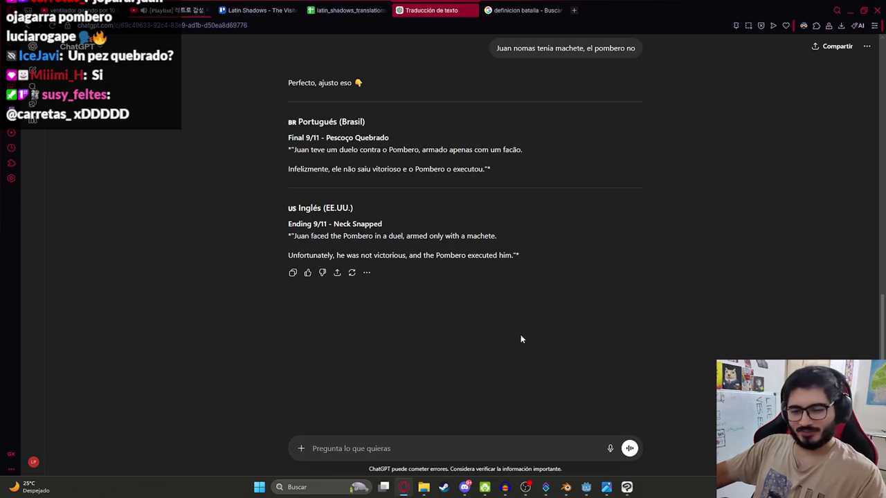
click(90, 10)
click(177, 10)
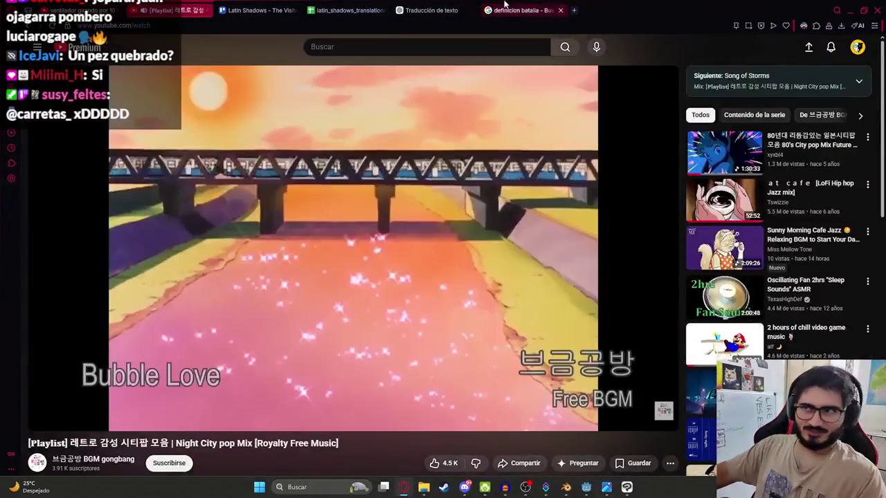
click(330, 5)
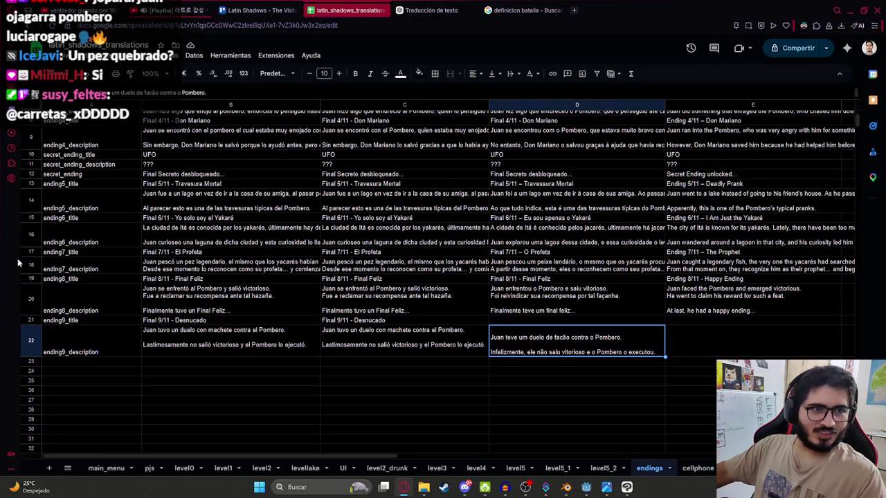
click(431, 10)
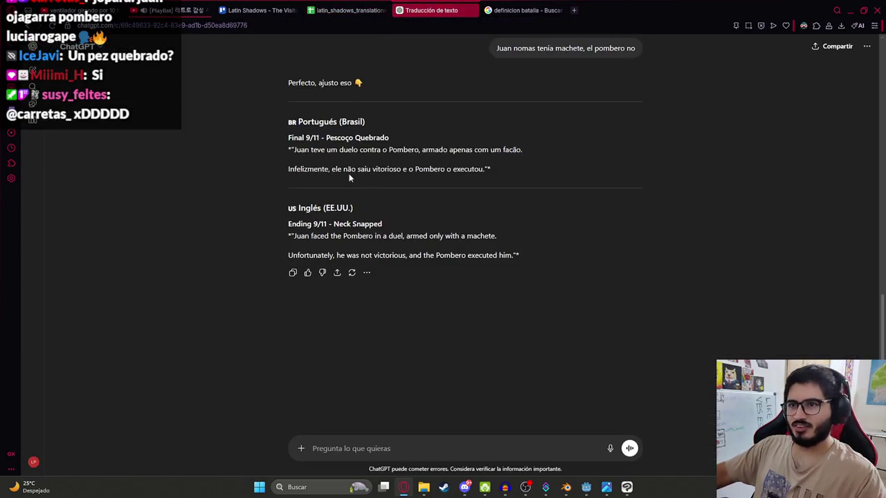
mouse_move(295, 150)
mouse_down()
mouse_move(367, 157)
mouse_move(407, 147)
mouse_move(484, 168)
mouse_move(489, 153)
mouse_move(486, 166)
mouse_up()
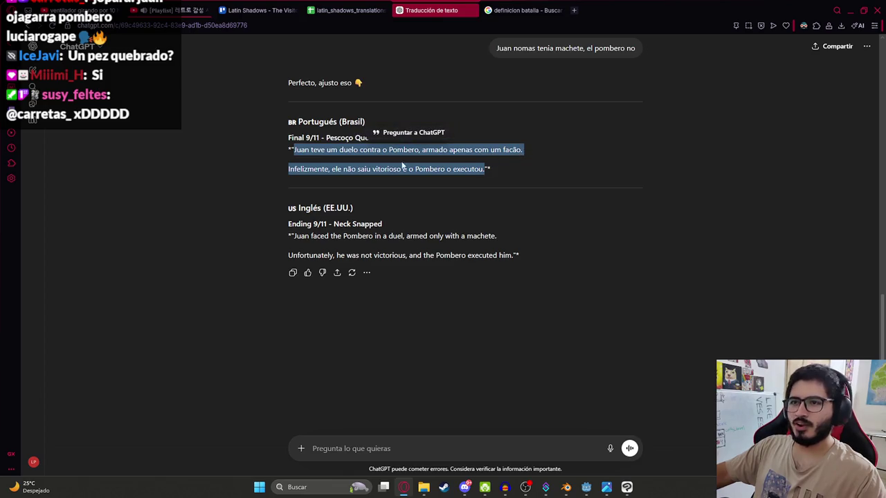
click(367, 5)
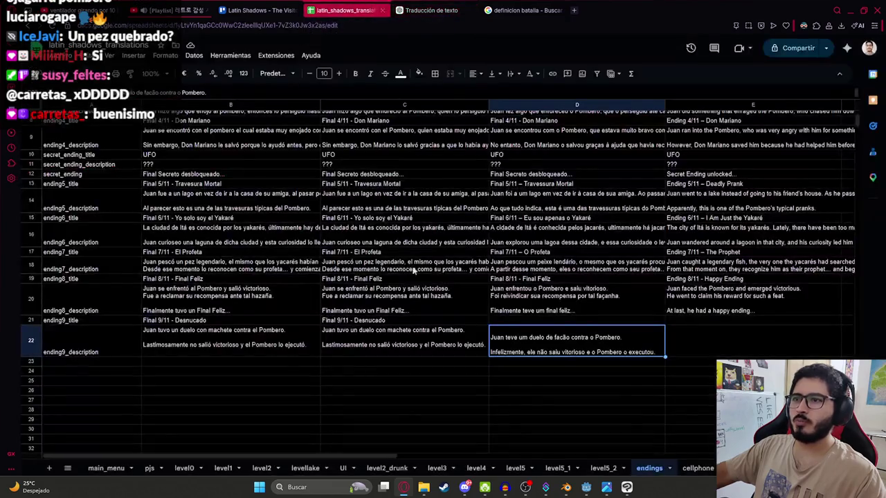
Step: Paste the revised Portuguese description into D22 and the English description into E22
key(ctrl+v)
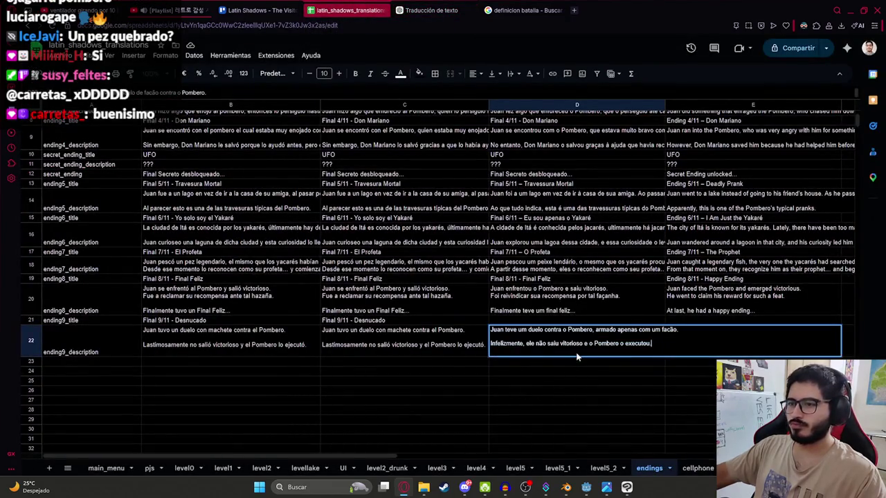
click(588, 385)
click(431, 10)
mouse_move(295, 236)
mouse_down()
mouse_move(444, 256)
mouse_move(365, 237)
mouse_move(407, 255)
mouse_move(421, 240)
mouse_move(469, 250)
mouse_move(312, 253)
mouse_move(314, 224)
mouse_move(307, 249)
mouse_move(291, 252)
mouse_move(413, 266)
mouse_move(425, 256)
mouse_move(515, 255)
mouse_up()
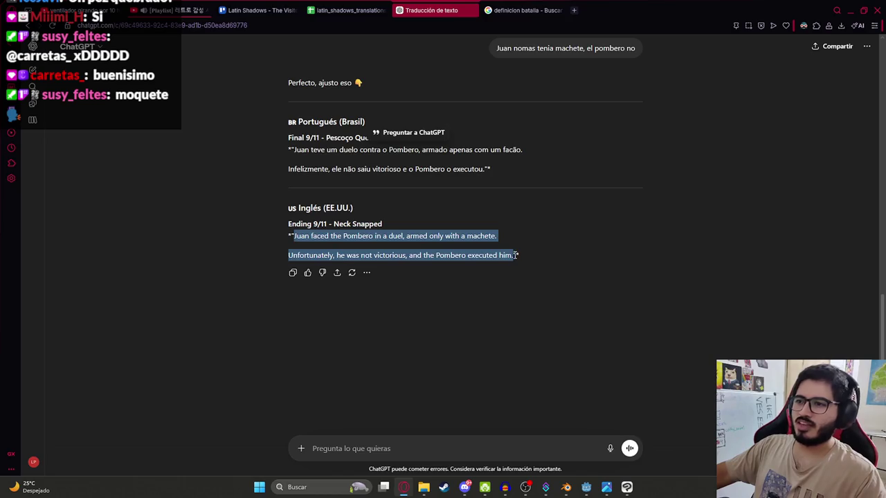
click(348, 10)
click(750, 344)
key(ctrl+v)
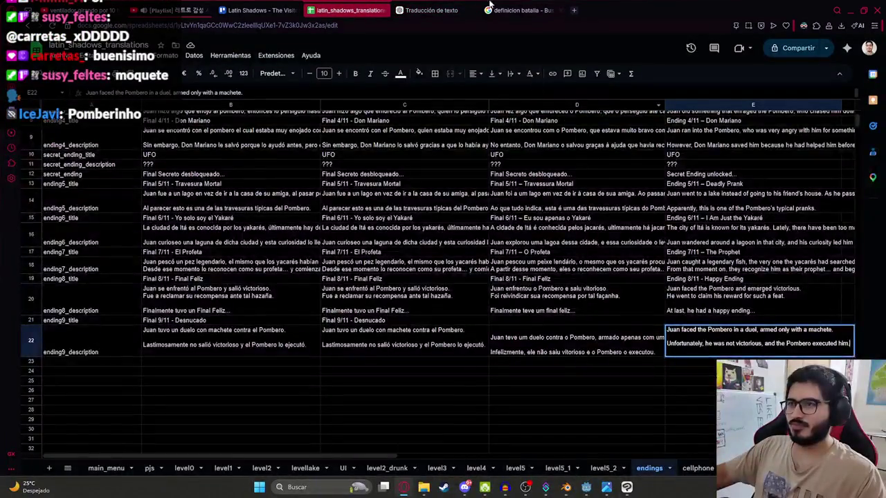
Step: Fill titles: 'Final 9/11 - Pescoço Quebrado' in D21 and 'Ending 9/11 - Neck Snapped' in E21
click(431, 9)
click(258, 230)
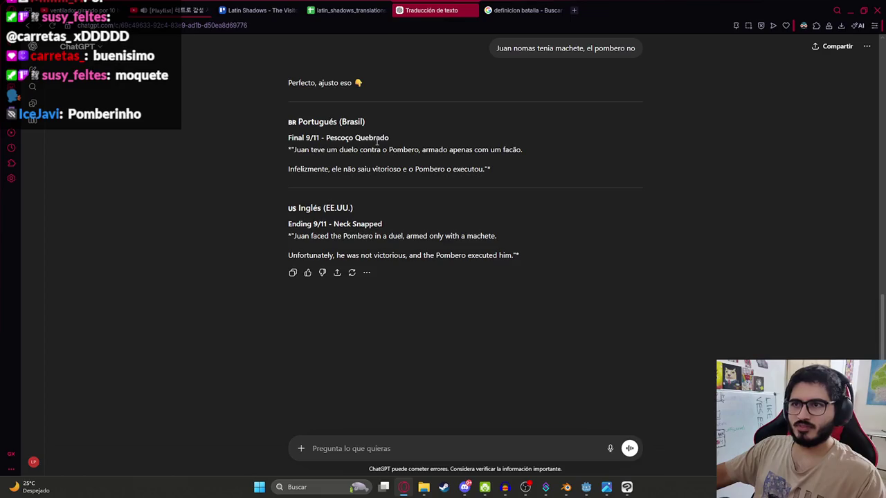
drag(395, 144, 288, 139)
click(348, 10)
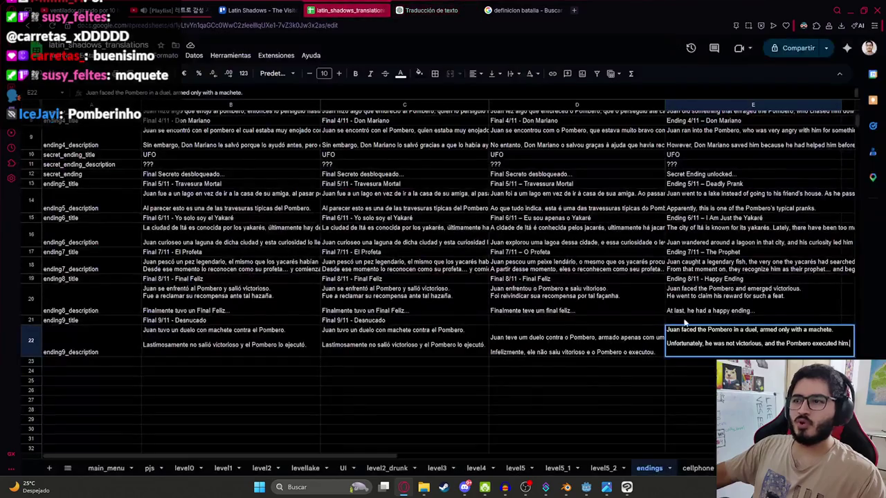
click(604, 320)
key(ctrl+v)
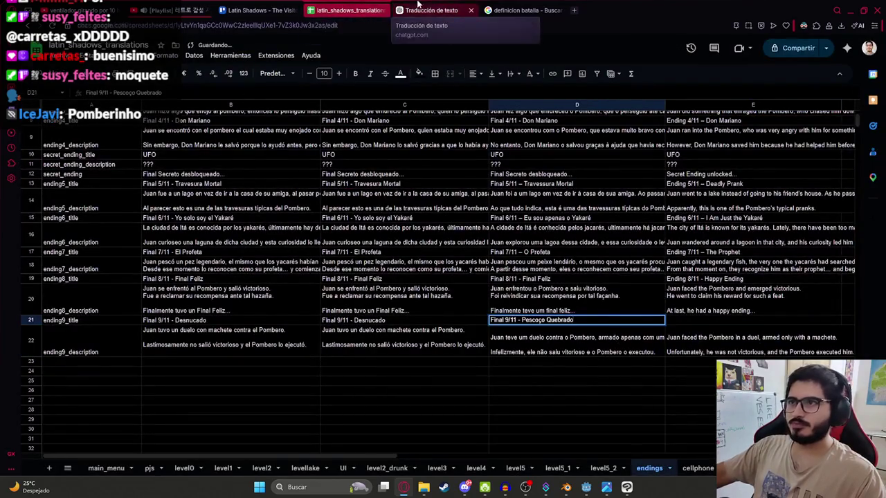
click(431, 10)
drag(381, 223, 265, 229)
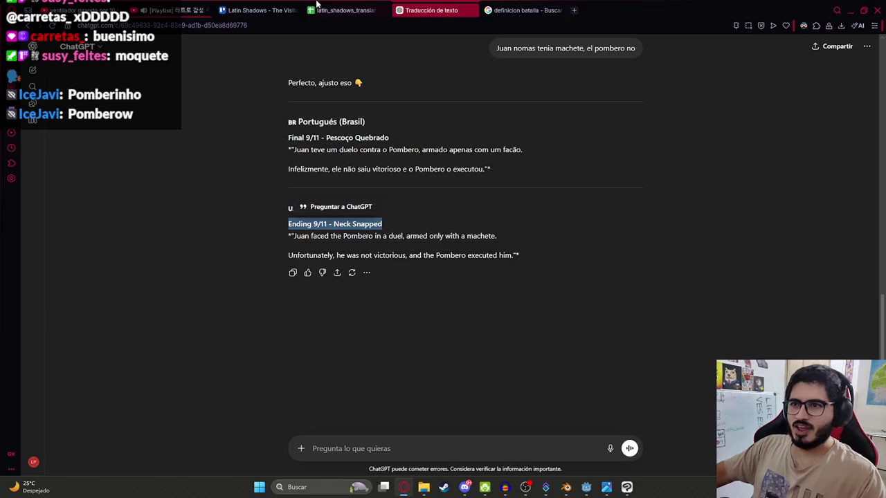
click(347, 10)
click(724, 322)
key(ctrl+v)
click(640, 351)
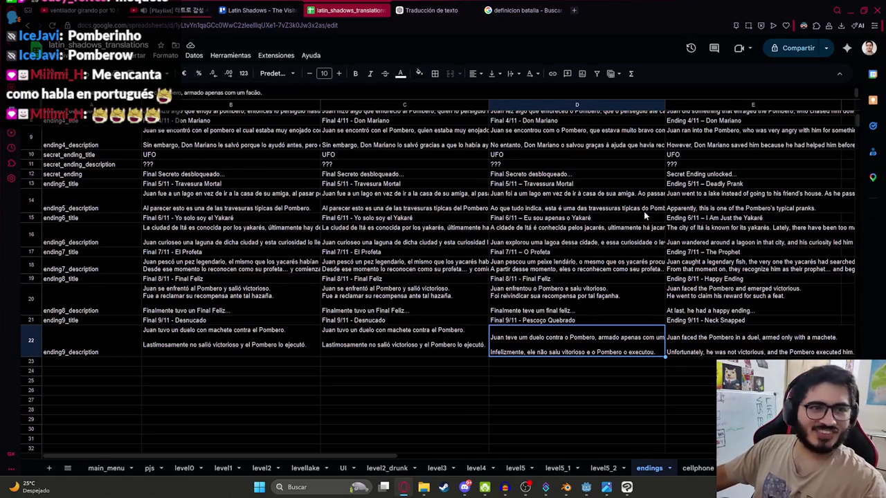
Step: Review the new ending9 texts in D21, D22 and E22 without changing them
click(515, 400)
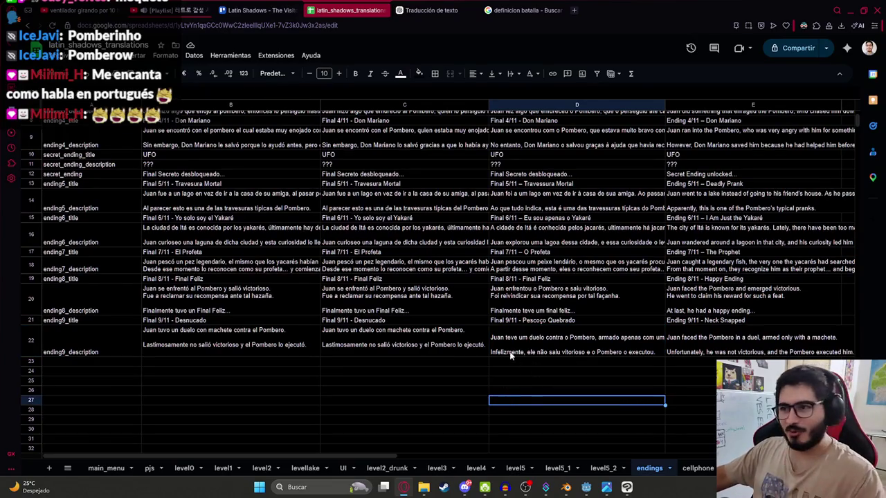
double_click(511, 355)
click(493, 379)
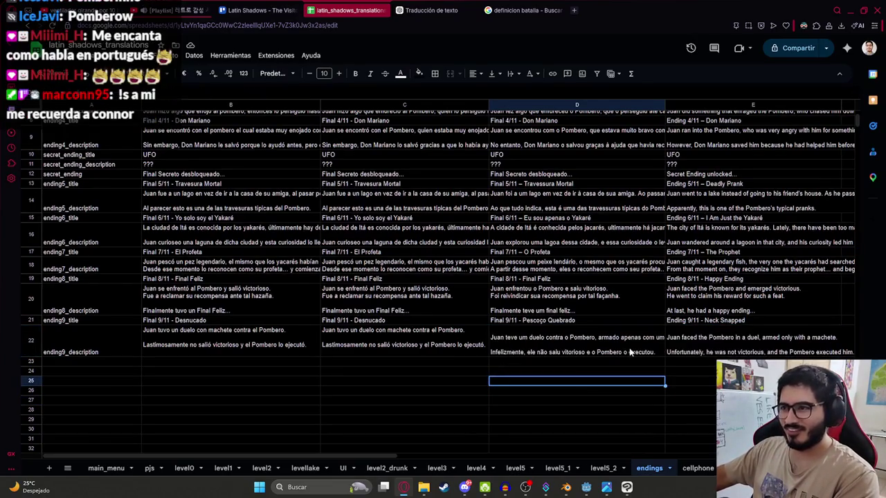
double_click(602, 334)
key(Escape)
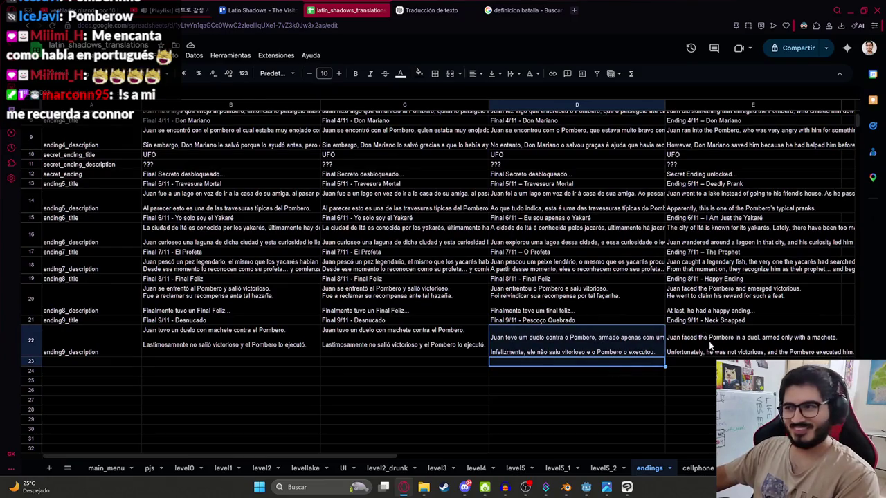
click(708, 340)
click(603, 340)
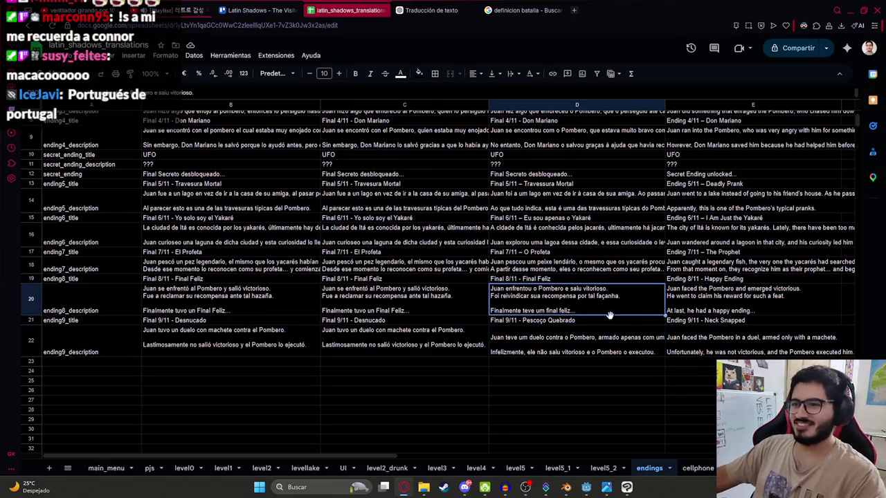
click(632, 319)
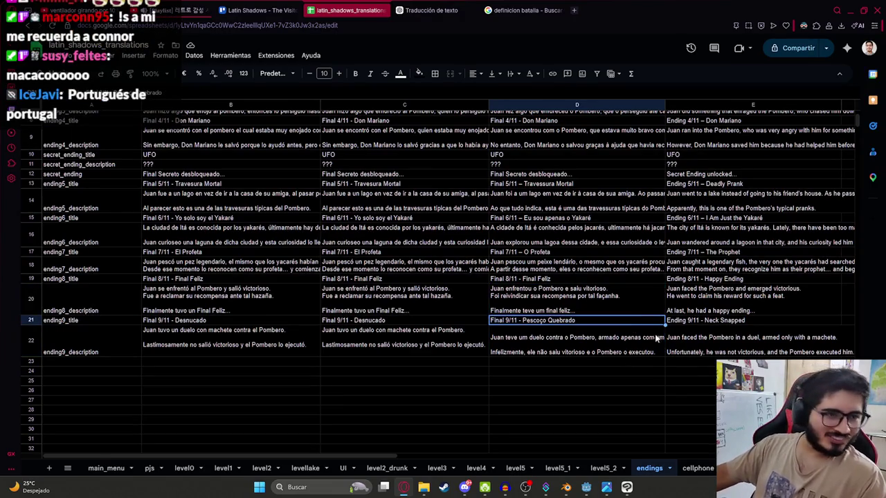
click(624, 338)
double_click(685, 338)
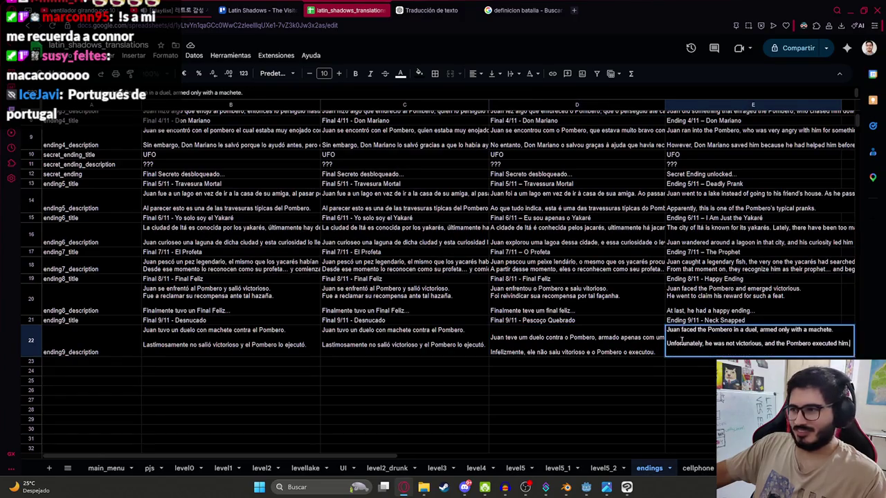
click(532, 390)
click(535, 348)
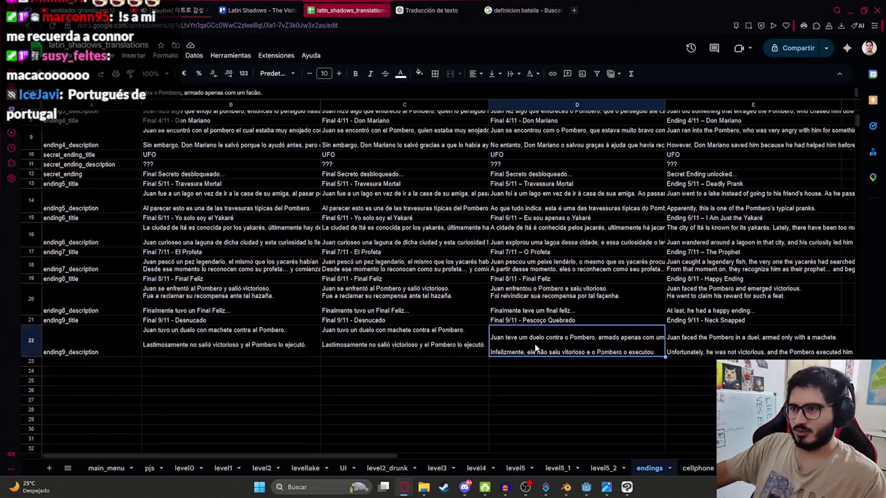
double_click(570, 339)
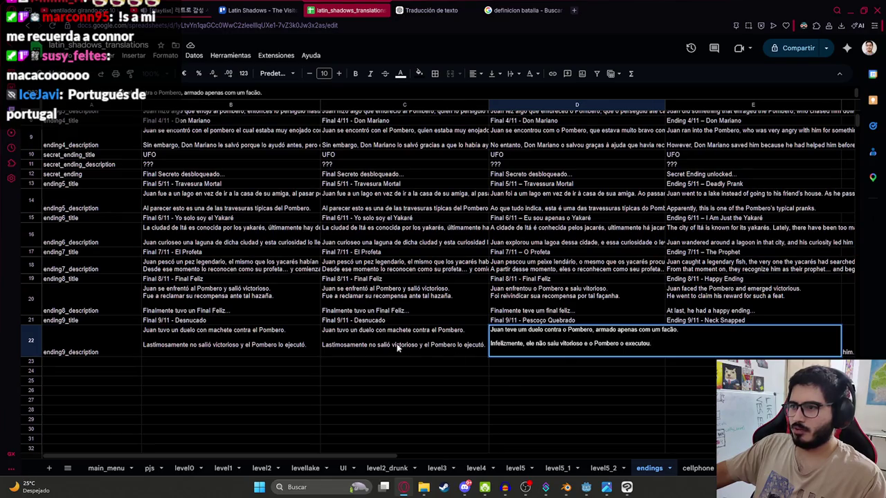
key(Return)
Step: Search the sheet for 'machet' to check every machete mention
key(ctrl+f)
text(machet)
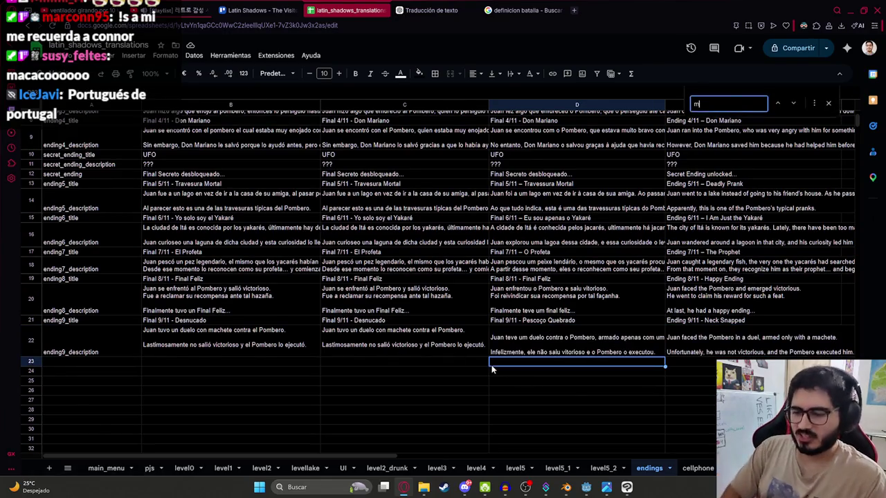
key(Return)
key(Return)
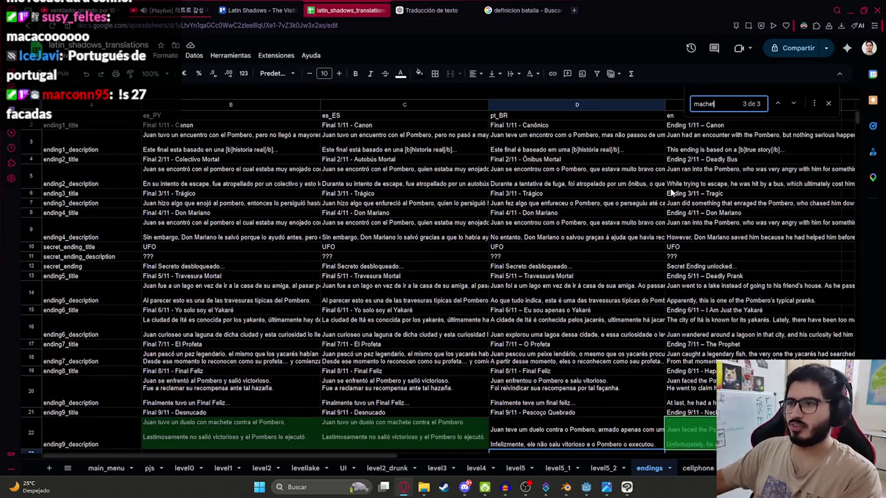
scroll(673, 330, down, 2)
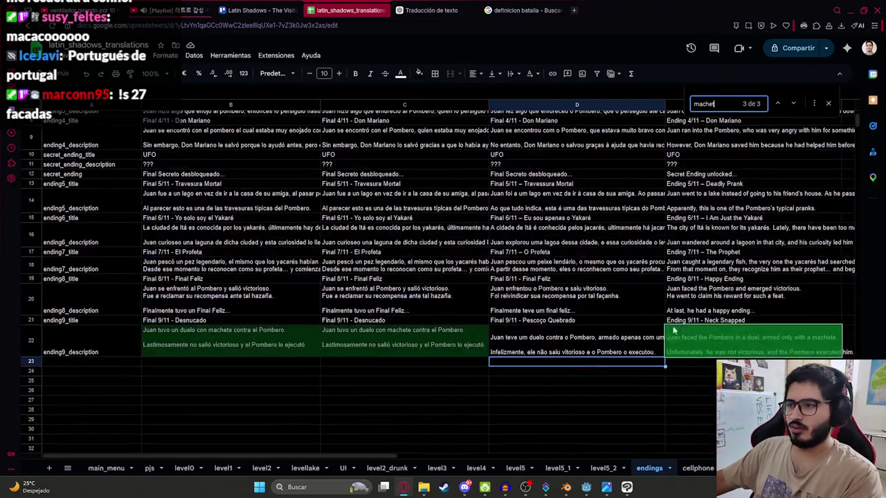
click(828, 103)
click(608, 300)
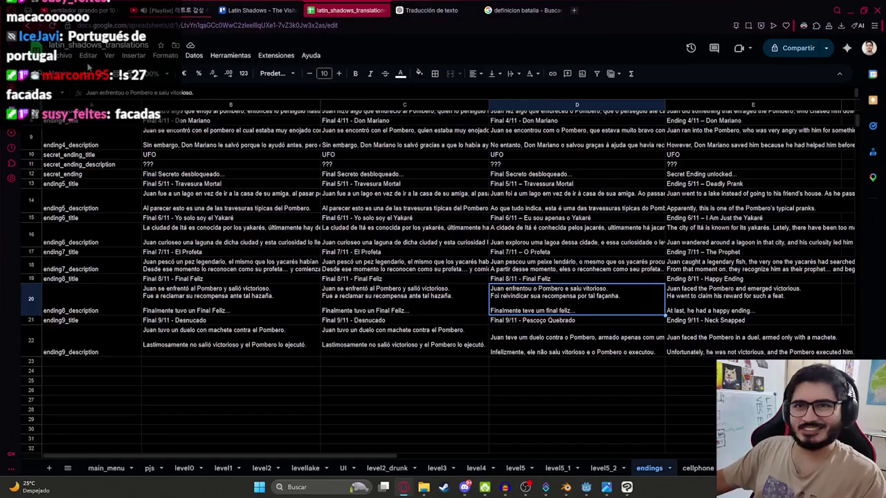
Step: Download the endings sheet as Comma-separated values (.csv) and open its folder
click(63, 56)
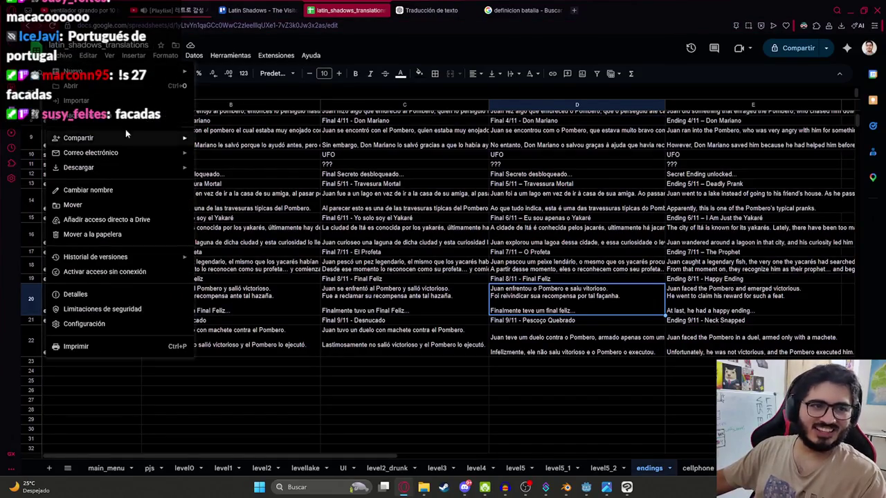
mouse_move(104, 167)
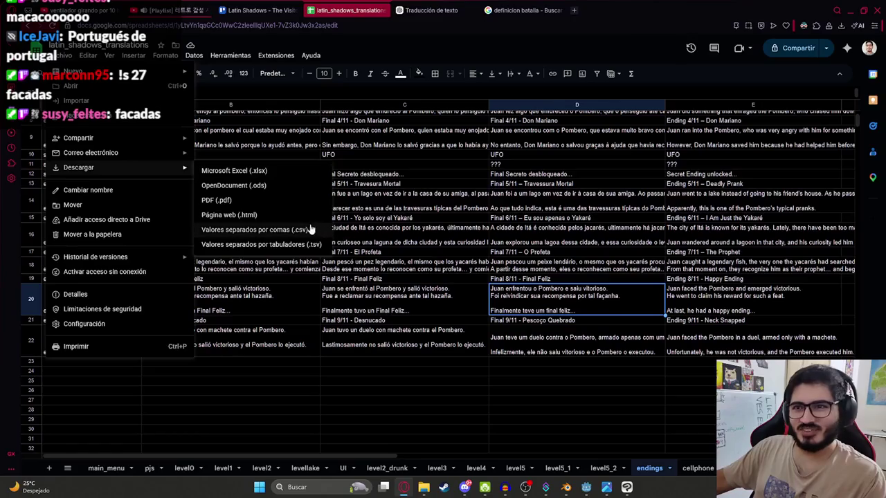
click(276, 229)
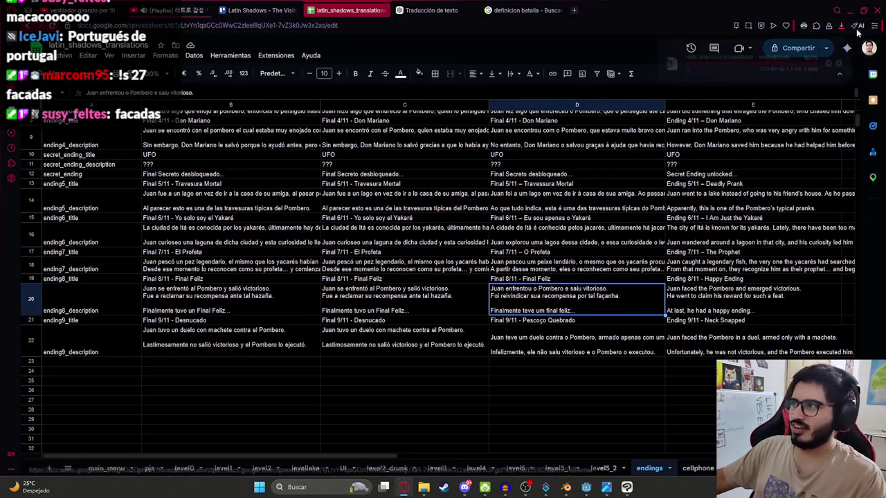
click(840, 64)
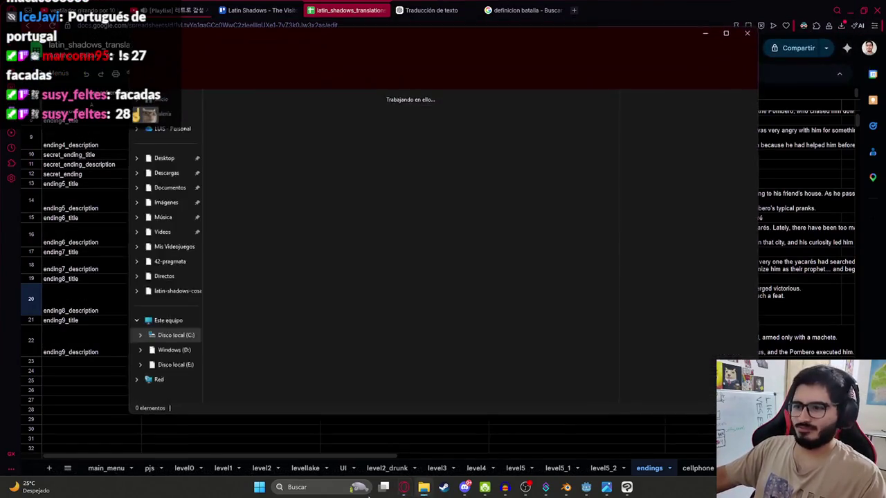
Step: Paste the endings CSV into juegoterror1\translations, replacing the existing file
mouse_move(423, 489)
click(372, 438)
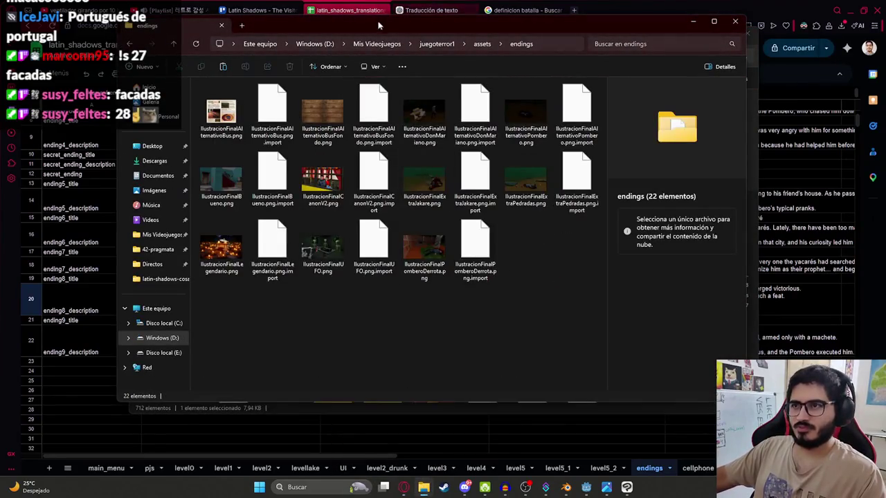
click(437, 43)
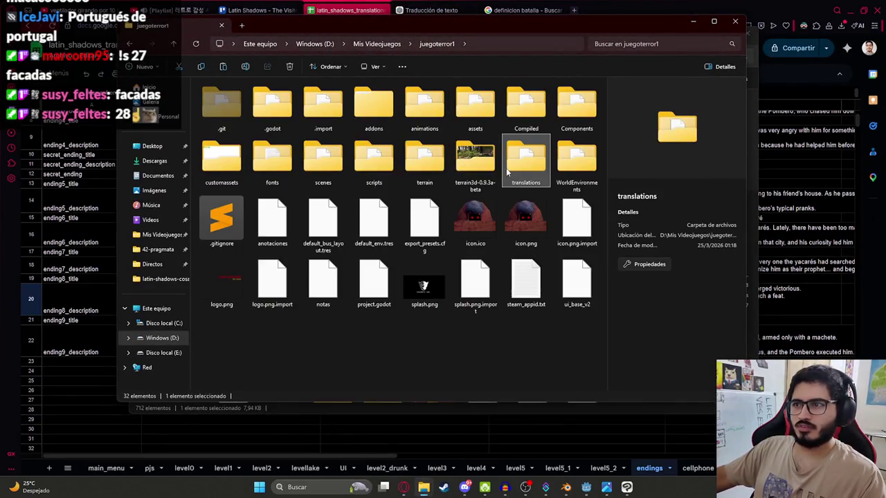
double_click(509, 166)
key(ctrl+v)
key(Return)
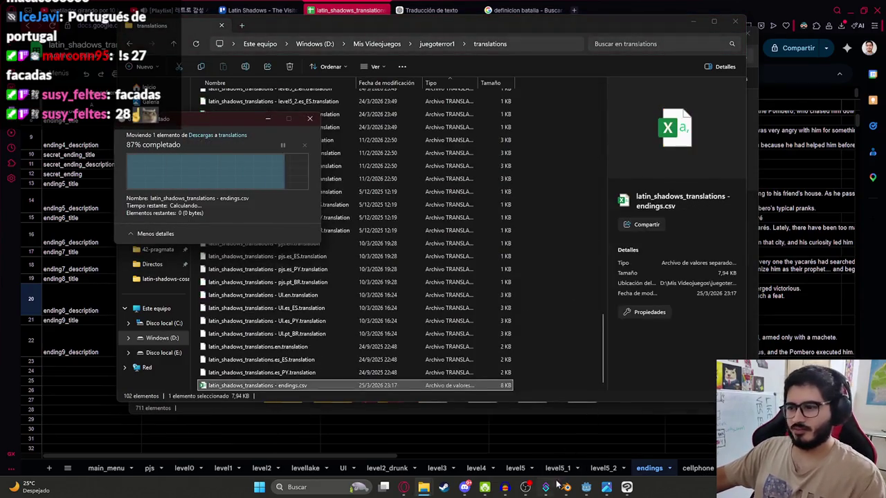
key(alt+Tab)
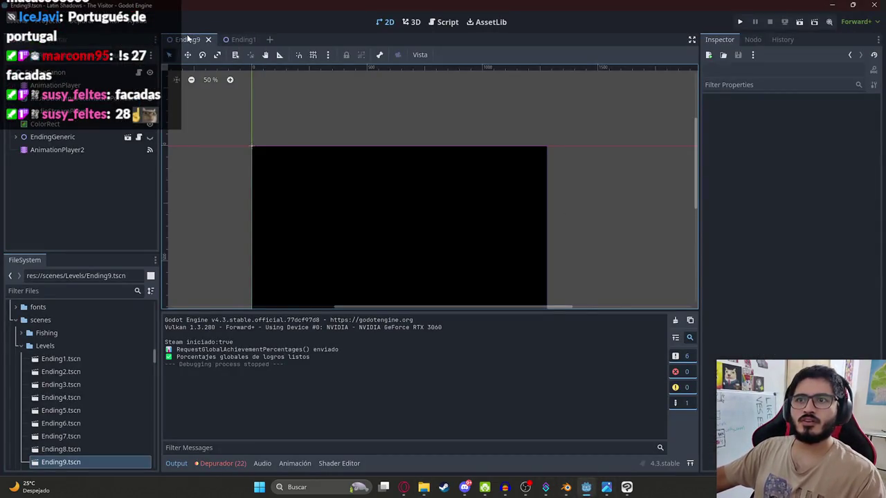
Step: Run the Ending9 scene alone to preview the Desnucado screen, then filter files for level5_2
right_click(183, 38)
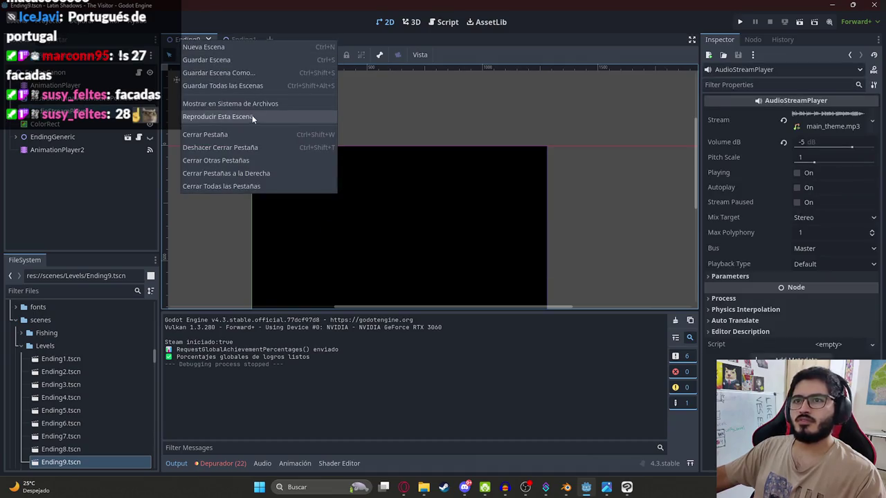
click(253, 118)
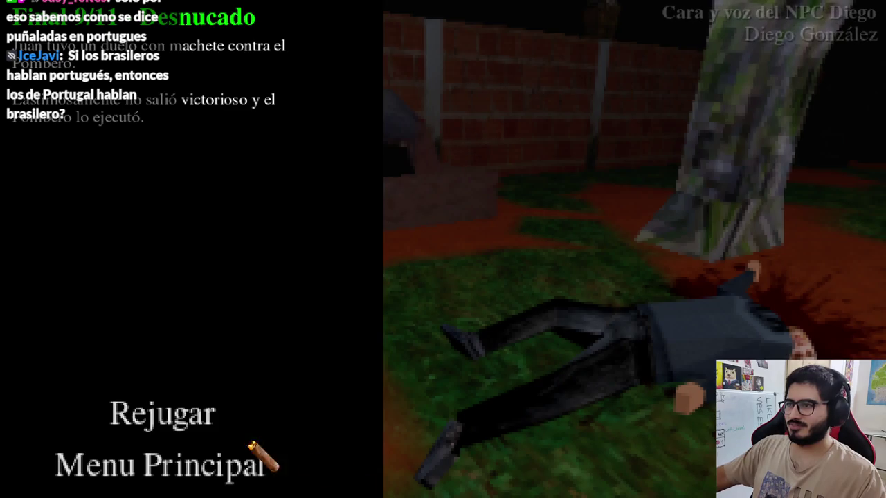
click(171, 474)
click(58, 291)
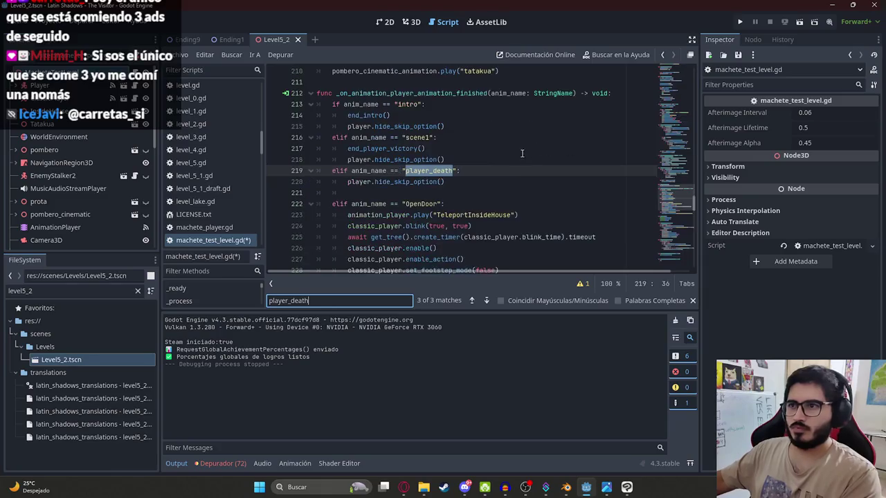
Step: Add an end_player_defeat() call on the line after the player_death branch
click(465, 182)
click(464, 190)
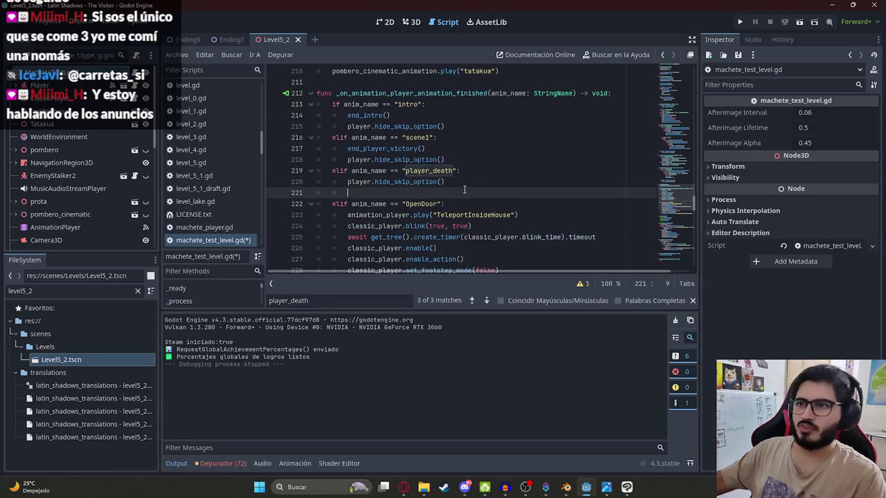
text(end?)
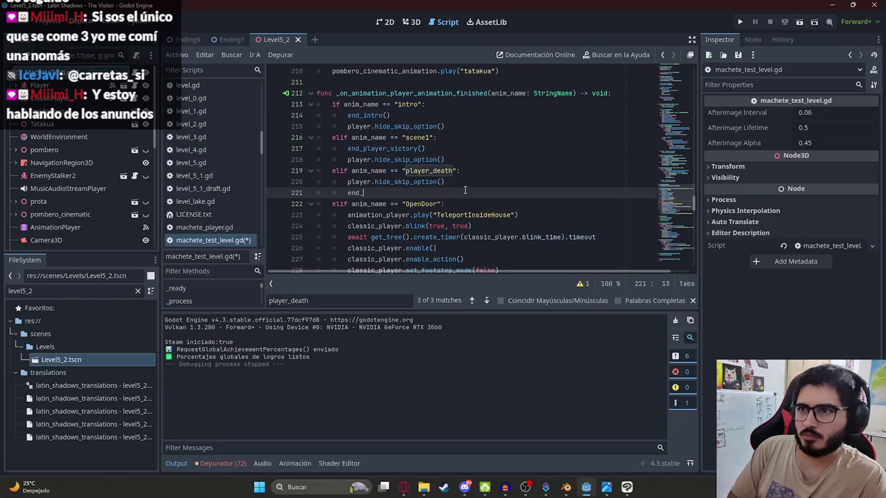
text(er_defeat()
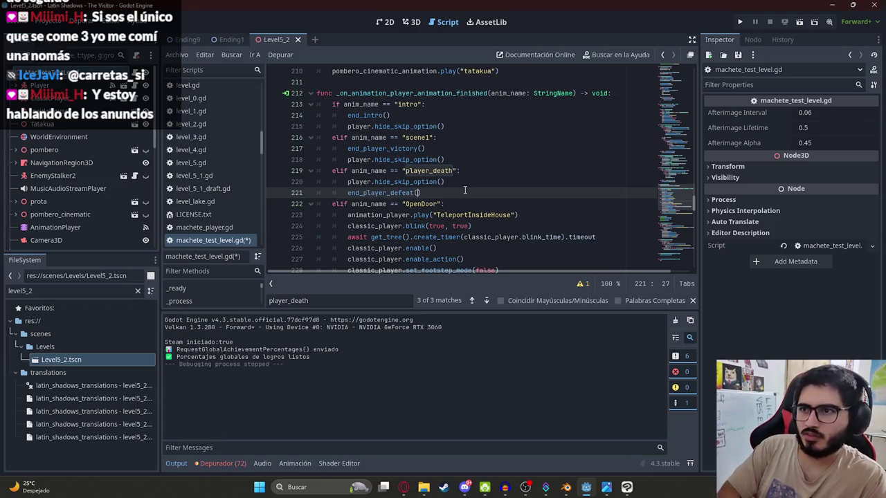
scroll(327, 140, down, 20)
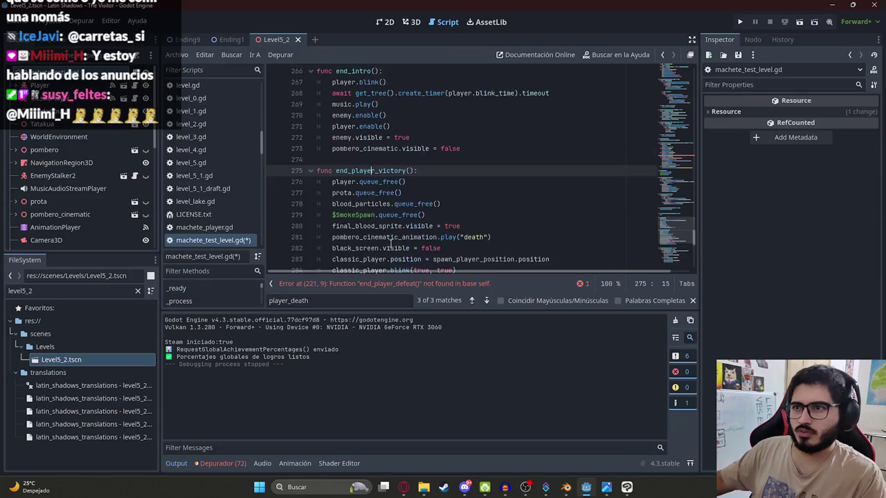
Step: Define end_player_defeat() at the script end, changing scene to res://scenes/Levels/Ending9.tscn
click(342, 257)
key(Return)
text(func end_player_defeat)
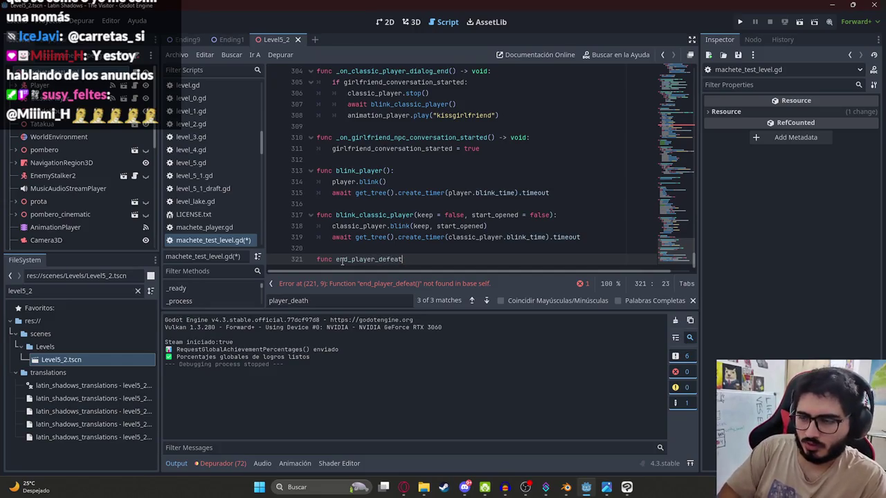
text(:)
key(Return)
text(get_tree().change_scene_to_file("res://scenes/Levels/Ending8.tscn"))
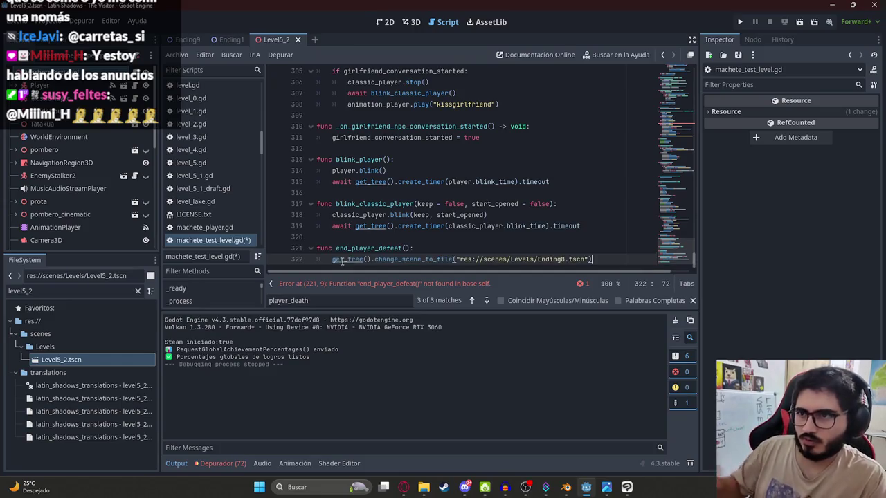
click(366, 247)
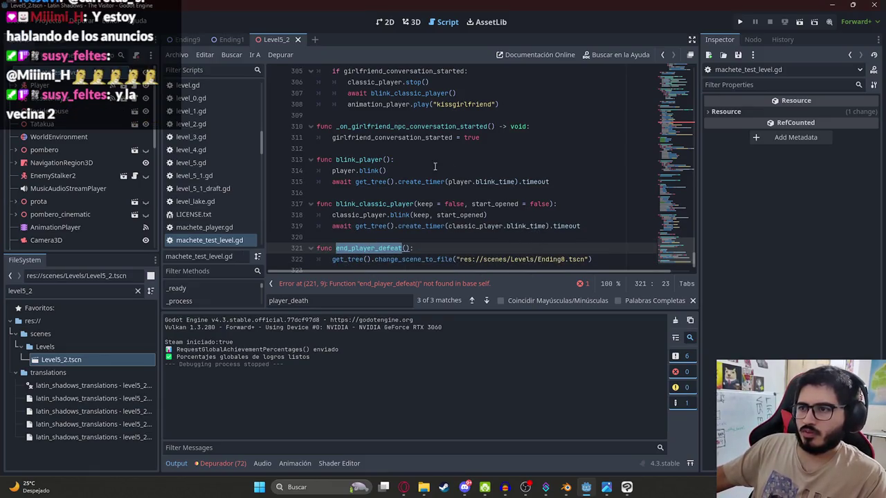
click(565, 258)
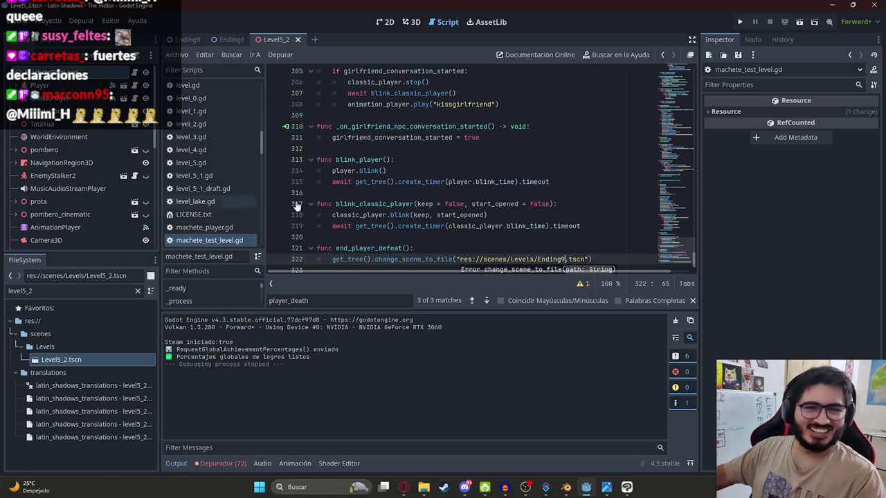
click(373, 194)
right_click(277, 32)
click(338, 108)
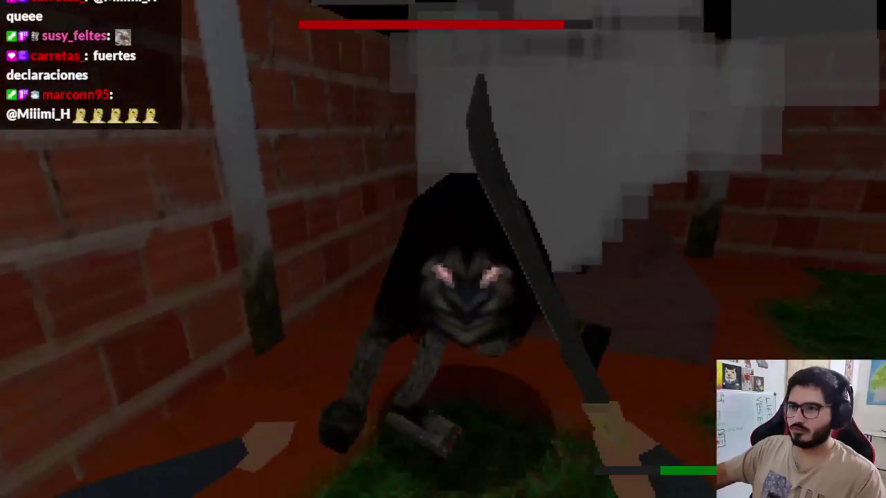
click(443, 249)
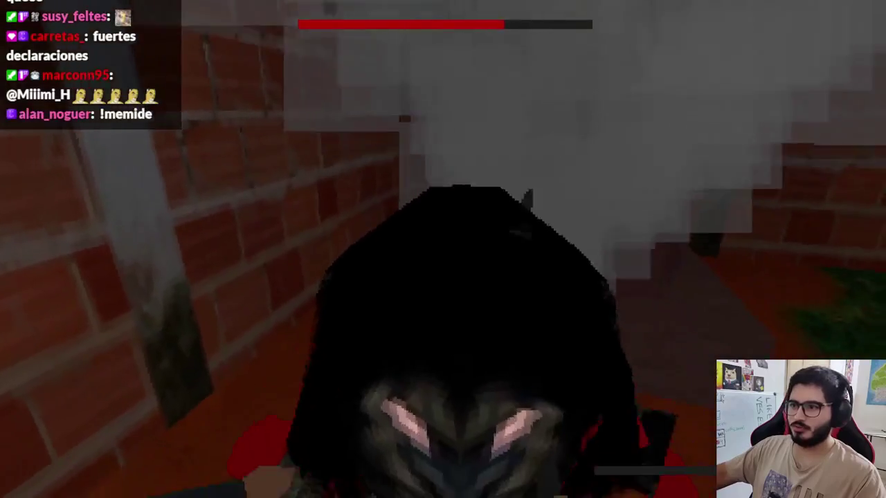
click(443, 249)
click(442, 249)
click(443, 249)
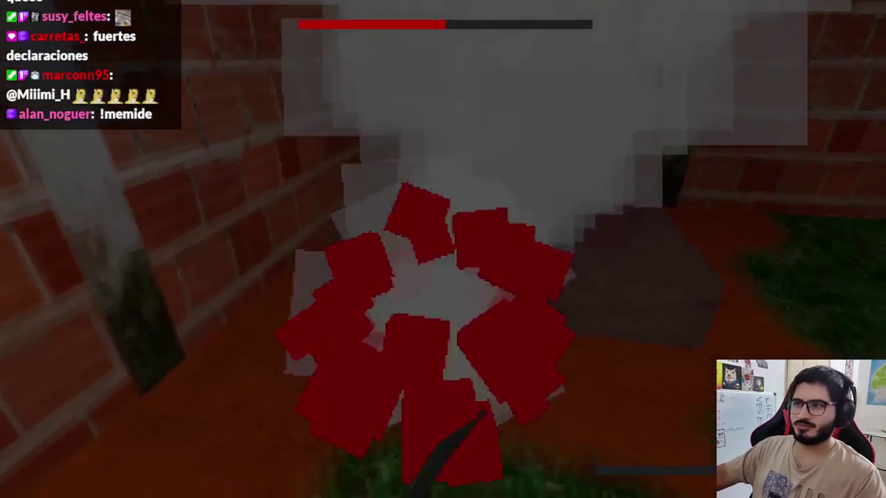
click(443, 249)
click(442, 249)
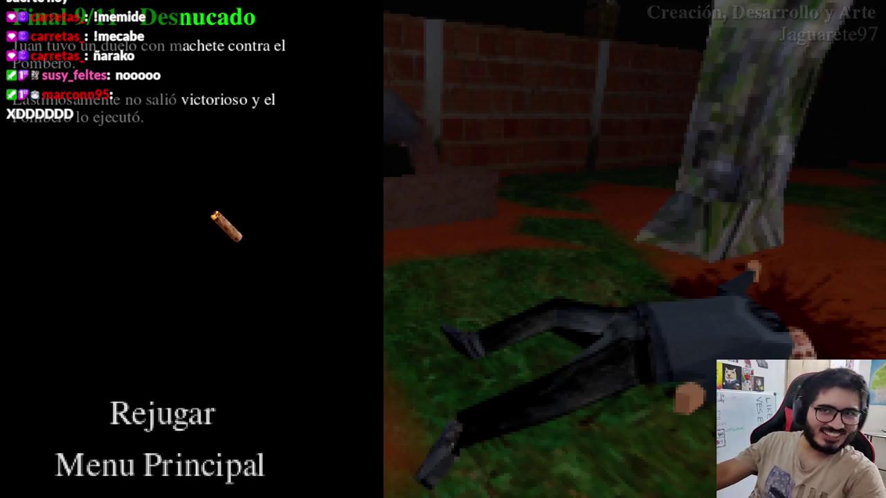
click(133, 473)
key(F8)
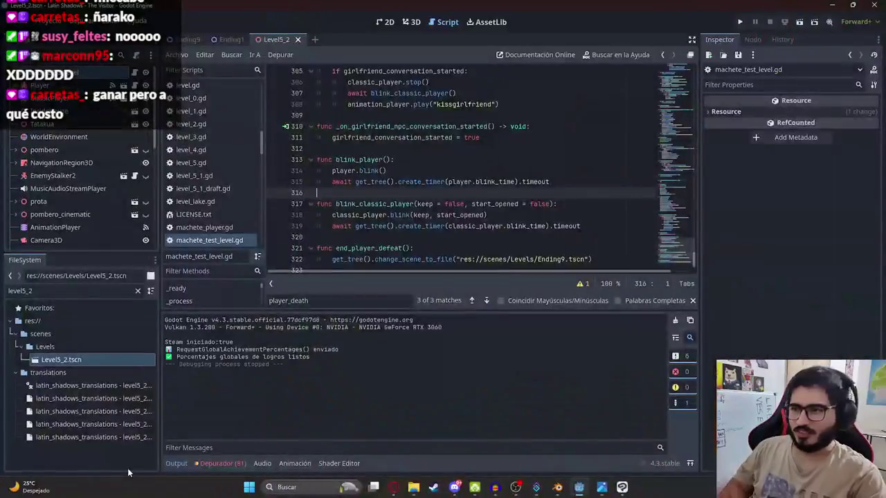
Step: Open a Command Prompt in the juegoterror1 project folder from the Explorer address bar
mouse_move(423, 487)
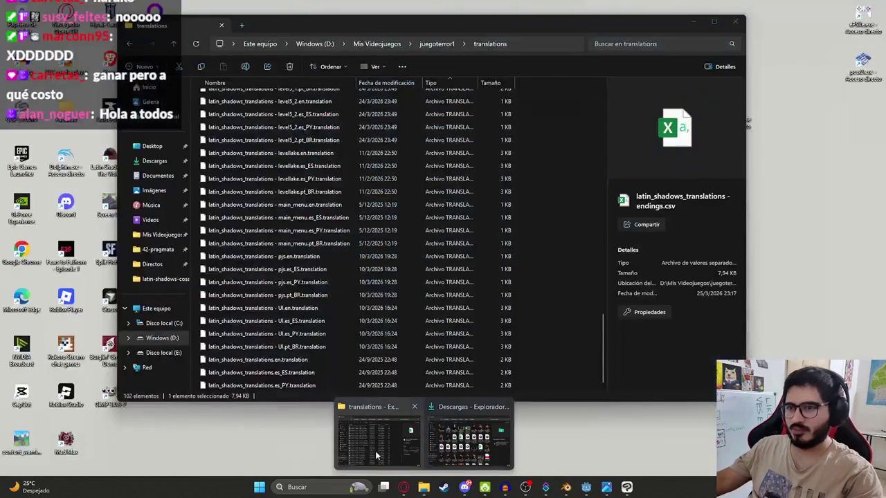
click(377, 436)
click(443, 51)
key(Escape)
click(437, 44)
click(507, 43)
text(cmd)
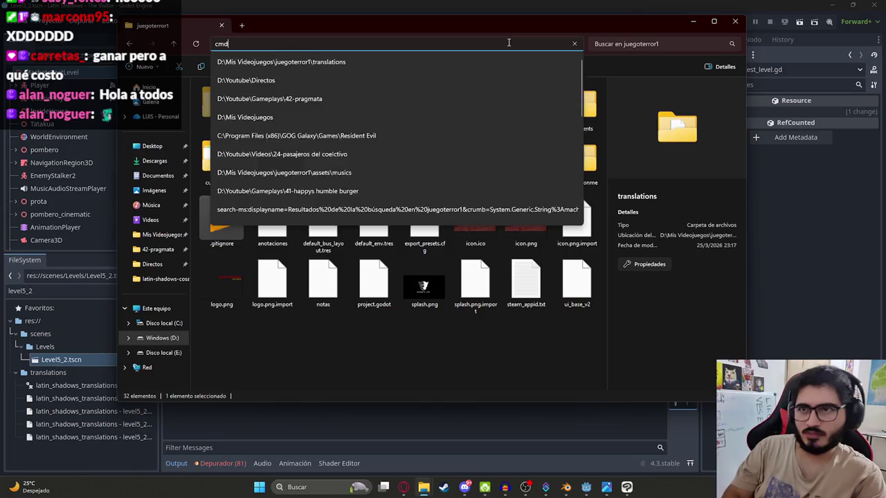
key(Return)
Step: Check git status, stage all changes, and commit them as "feat: Ilustracion final perder contra pombero"
text(git status)
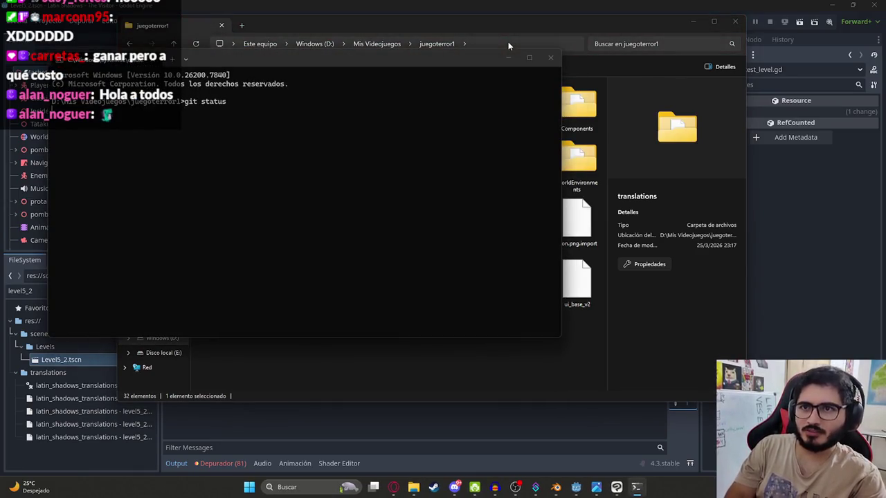
key(Return)
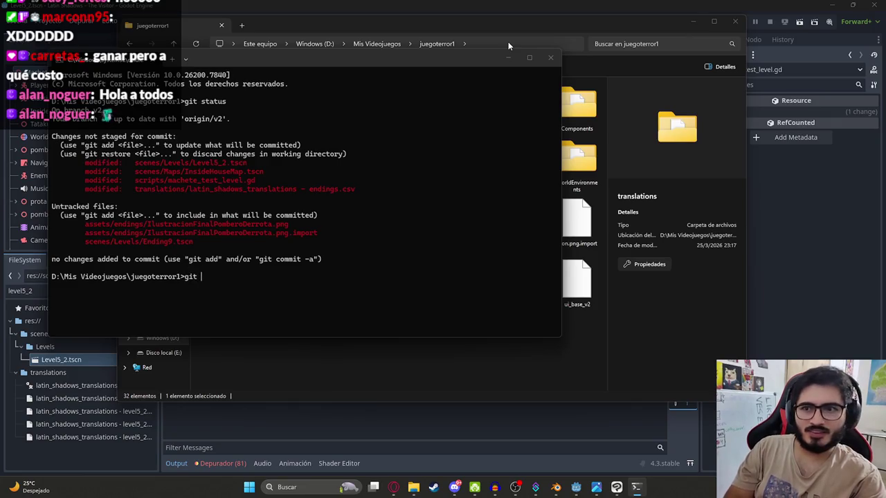
key(Return)
text(git commit -m "feat: Ilustracion final perder contra)
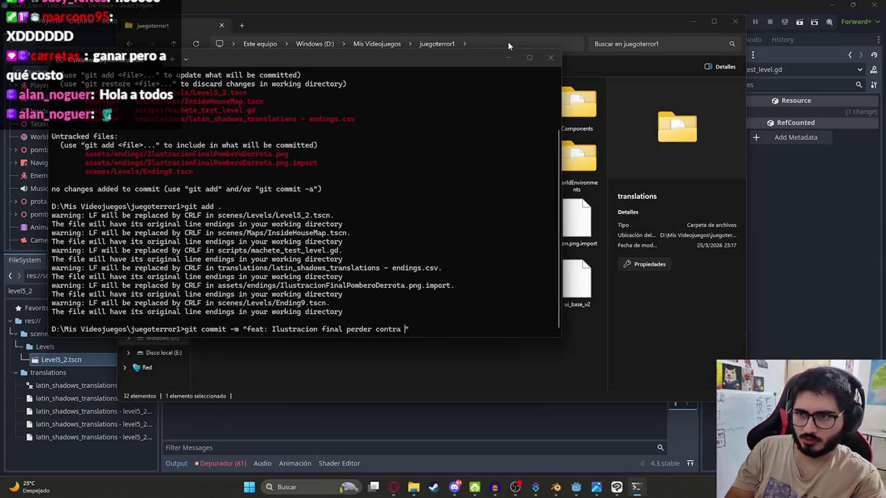
text(ro")
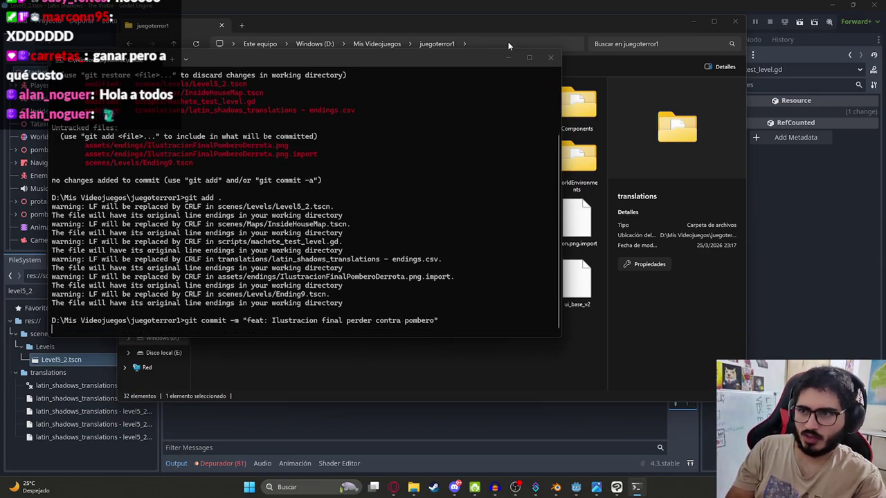
key(Return)
Step: Push the commit to the v2 branch, clear the terminal, and confirm the working tree is clean
text(g)
key(Return)
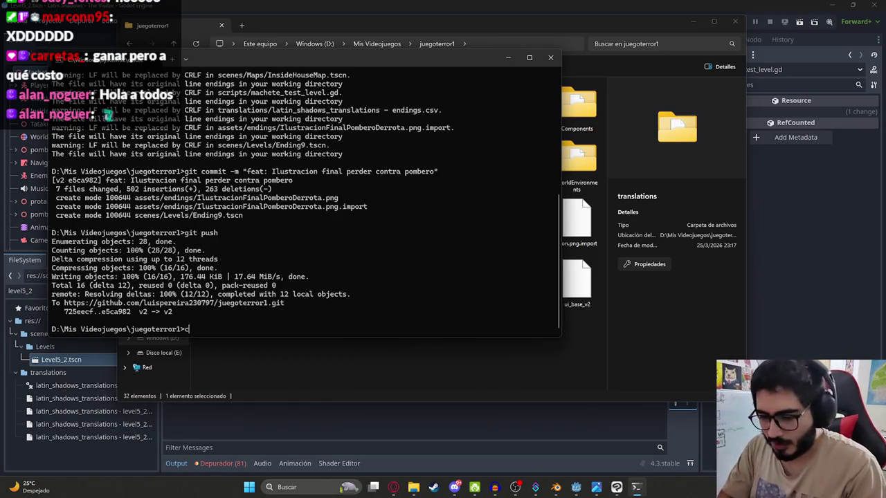
text(ls)
key(Return)
text(s)
key(Return)
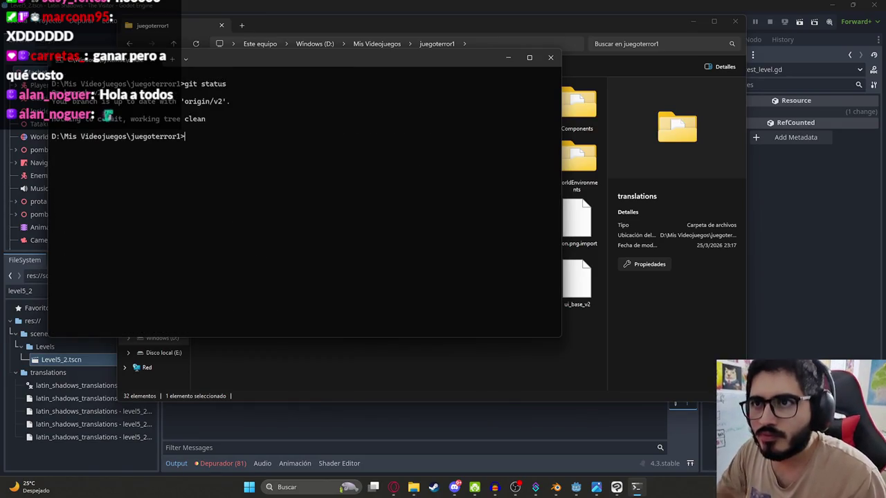
click(393, 487)
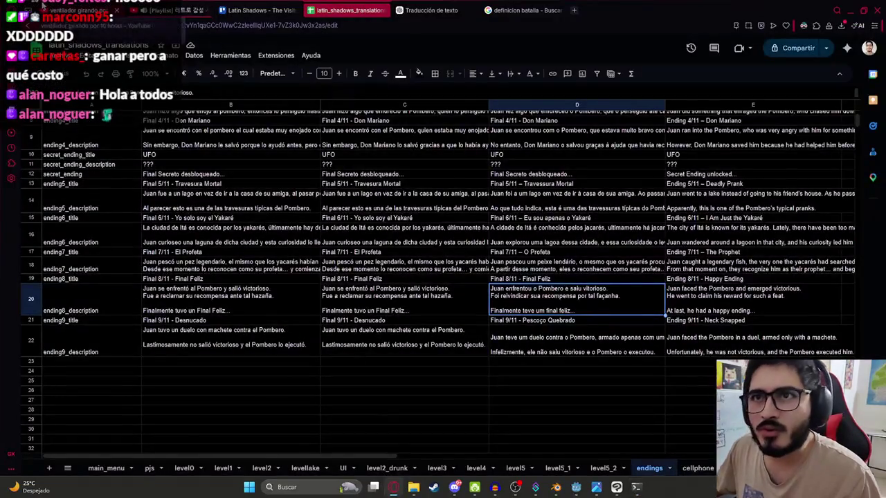
Step: Play 'PATATA GIRANDO POR 10 HORAS' from the cosas girando playlist in fullscreen
click(173, 10)
key(ctrl+shift+Tab)
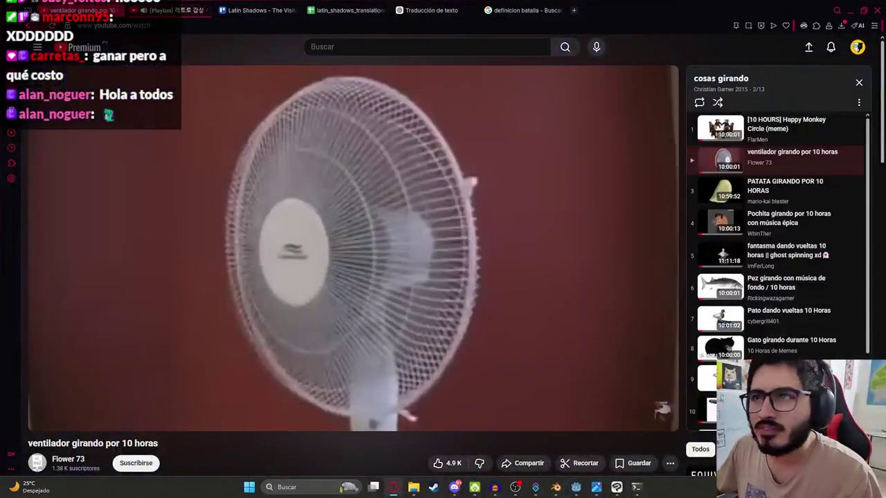
click(814, 201)
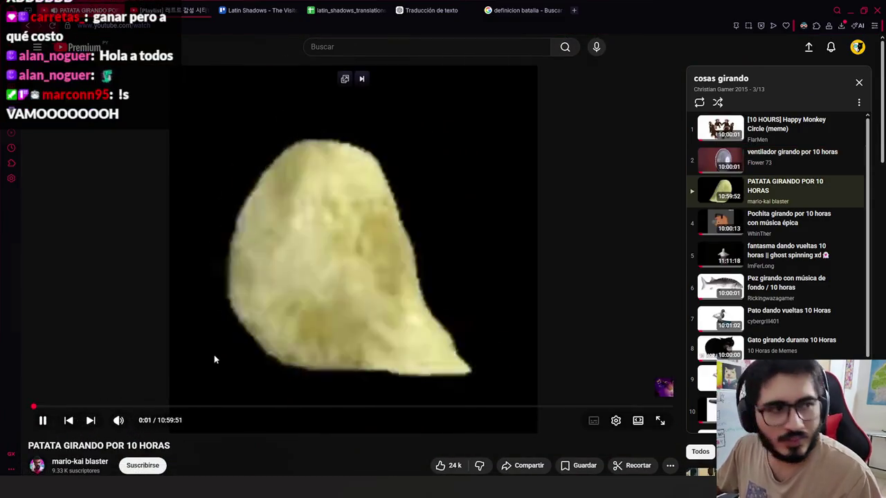
double_click(214, 356)
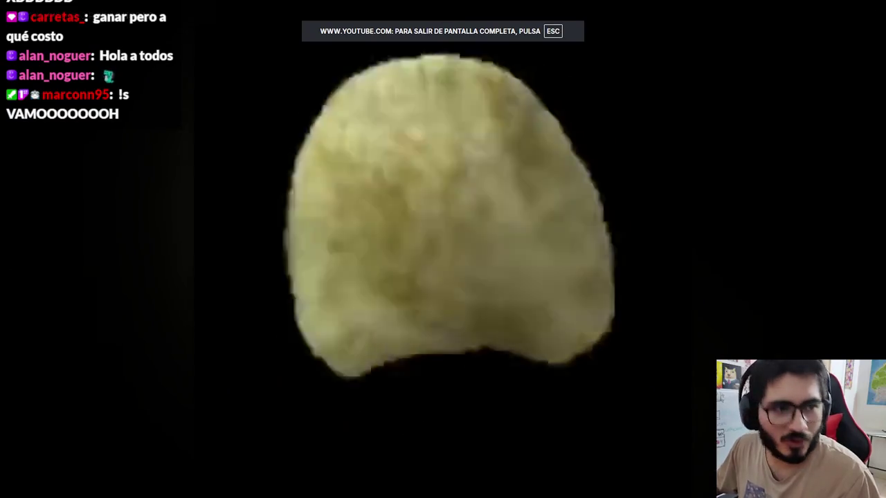
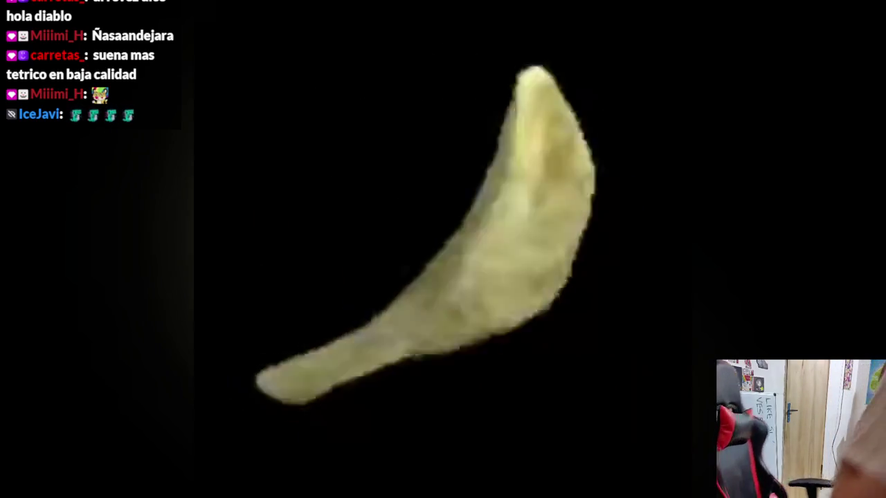
Step: Pause the spinning potato chip video at 3:55 and exit fullscreen playback
key(space)
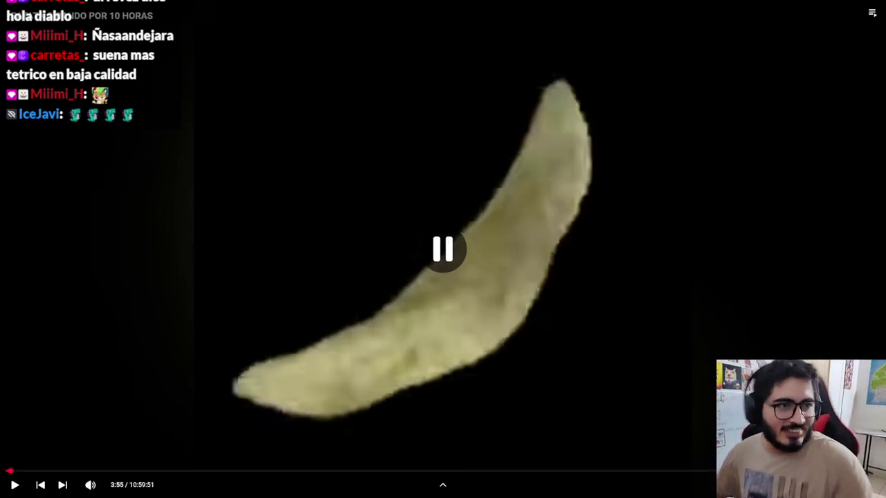
key(Escape)
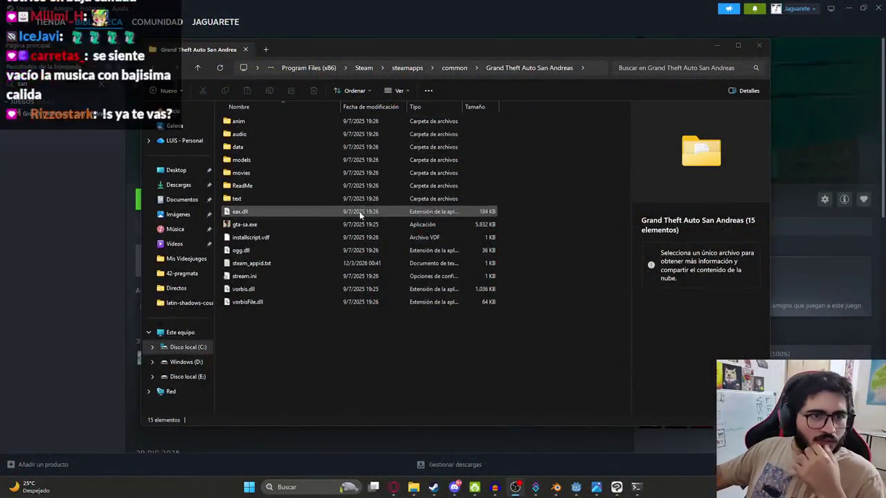
Step: Open the Grand Theft Auto San Andreasv1 folder, launch gta-sa.exe and accept the graphics device
click(454, 67)
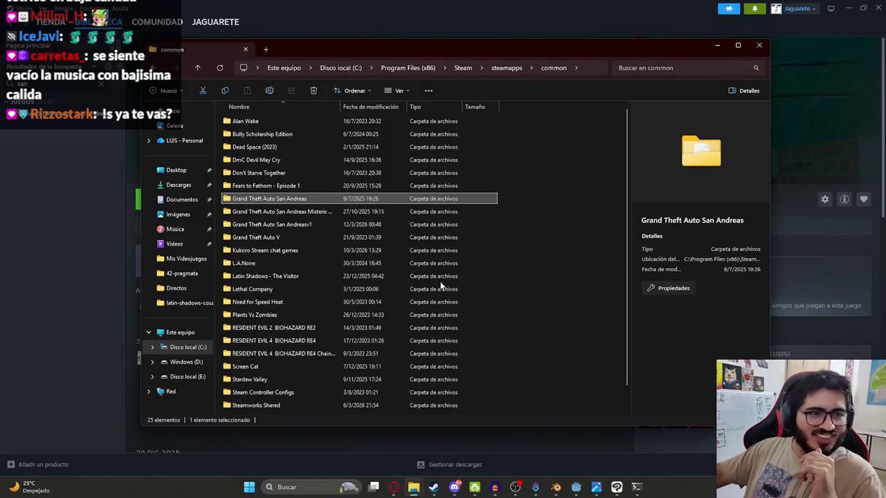
scroll(377, 292, down, 1)
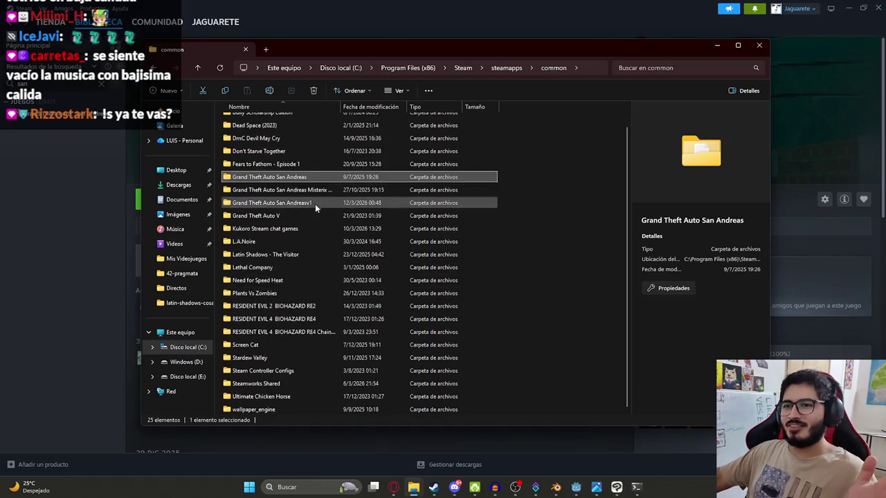
double_click(312, 202)
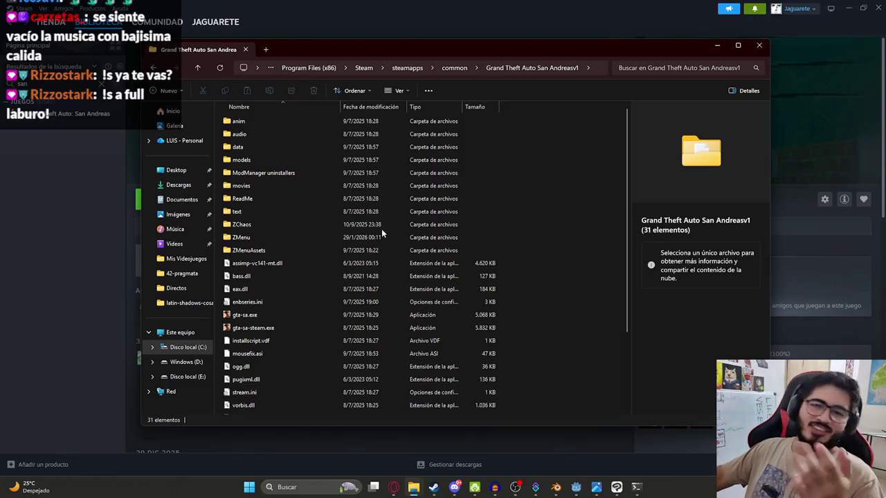
scroll(295, 306, down, 3)
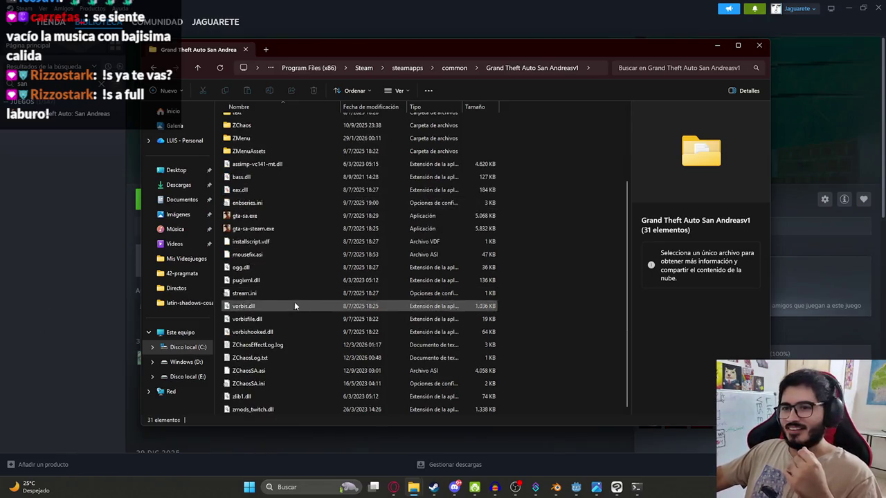
double_click(265, 217)
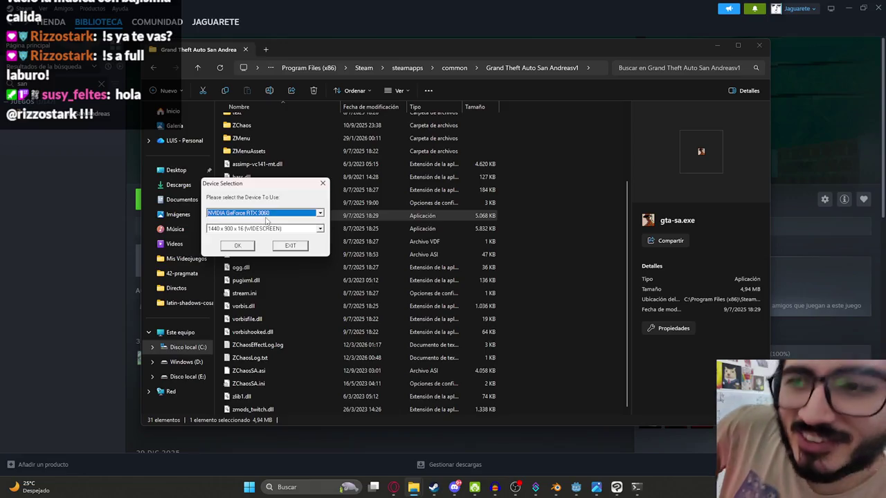
click(237, 247)
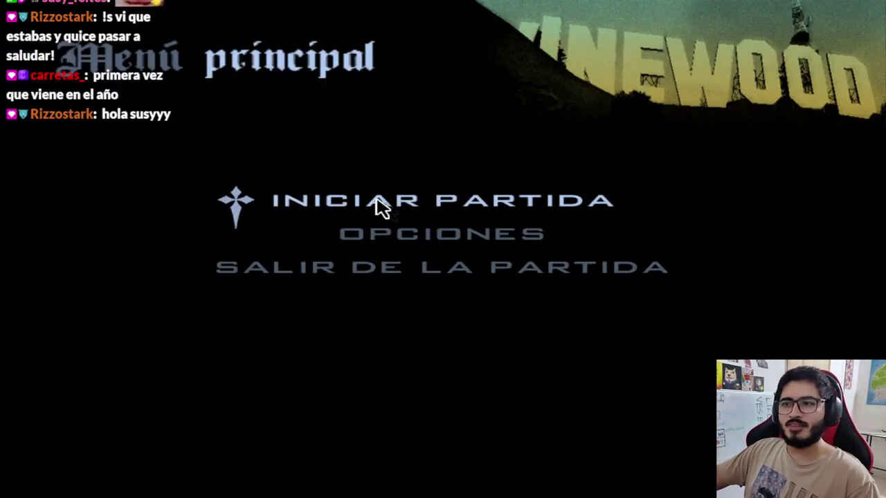
Step: Go through Iniciar partida to the Cargar partida list of eight saves
click(379, 207)
click(315, 227)
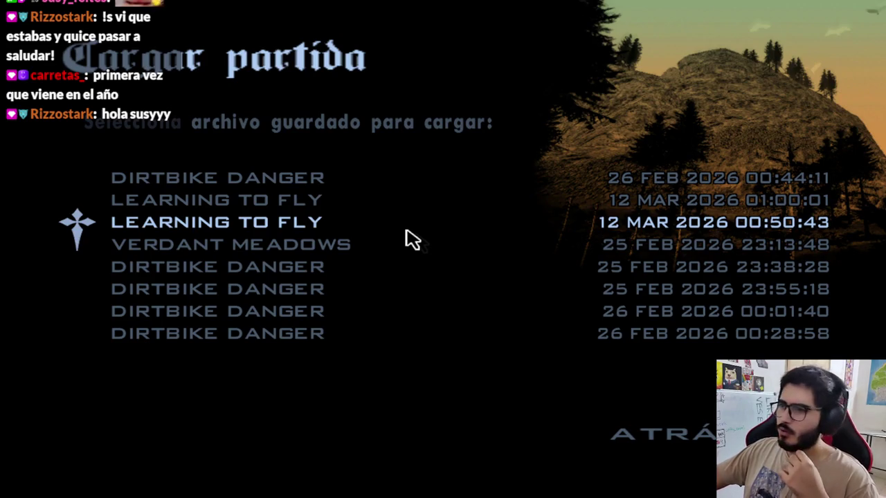
Step: Load the Learning to Fly save and get CJ onto the motorcycle
click(406, 232)
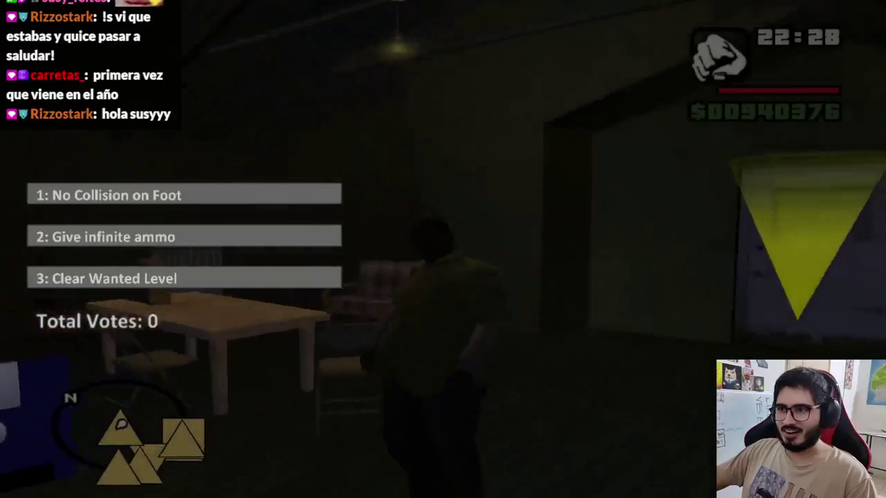
key(w)
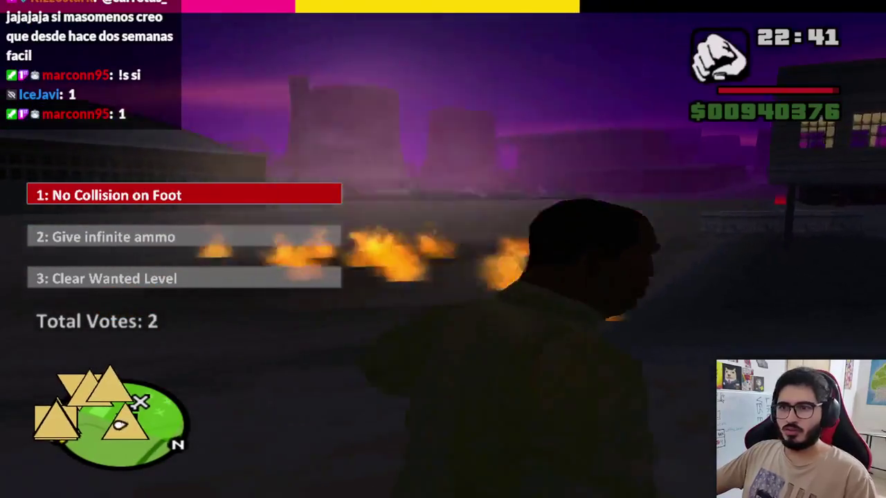
key(f)
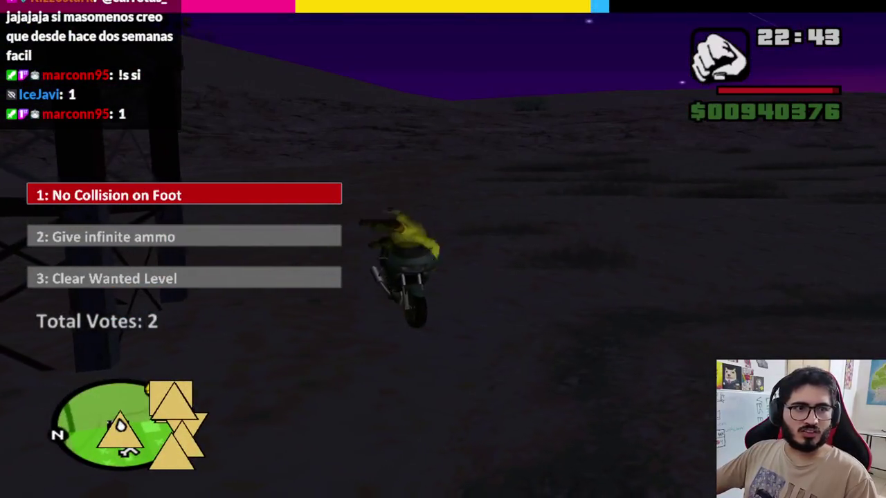
Step: Ride the motorcycle through the fires to the red marker by the hangar
key(w)
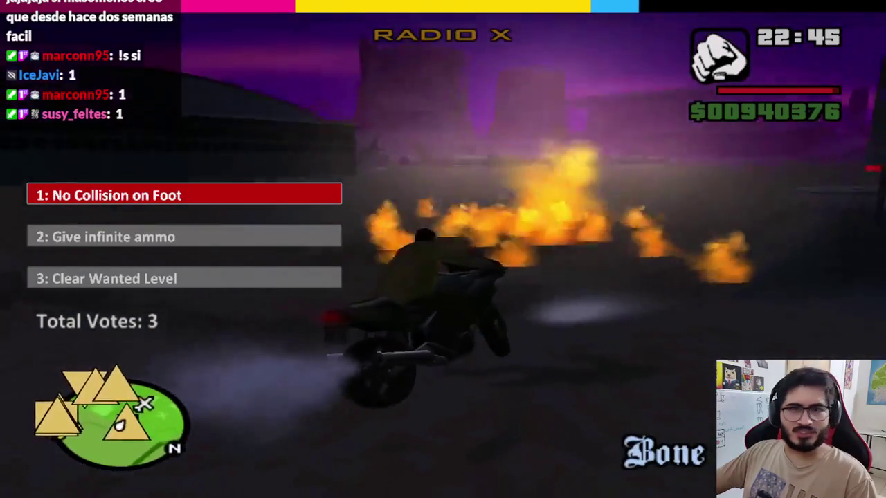
key(w)
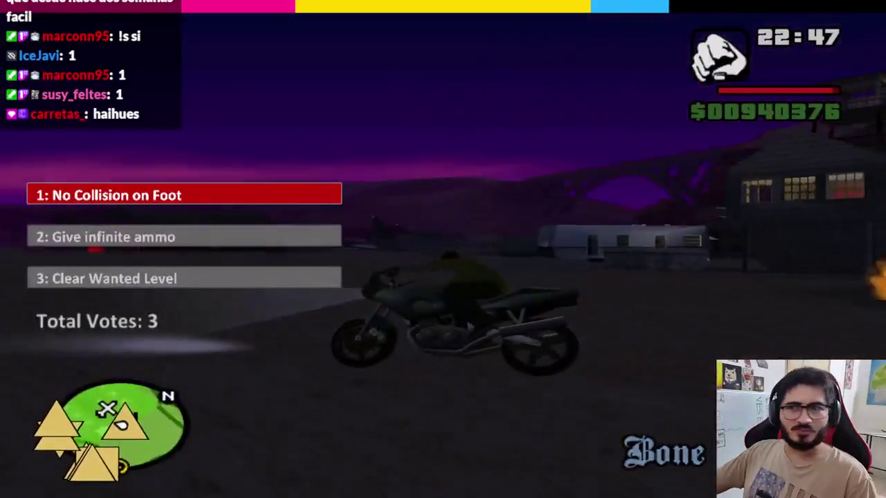
key(w)
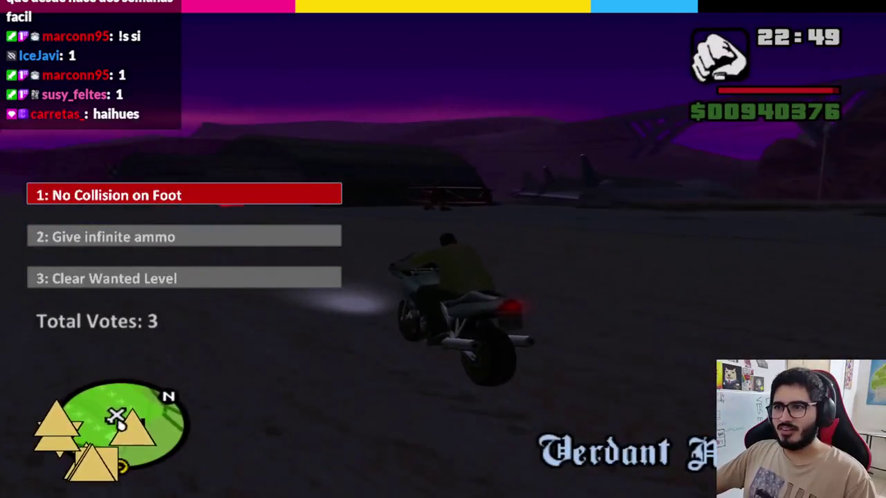
key(w)
key(f)
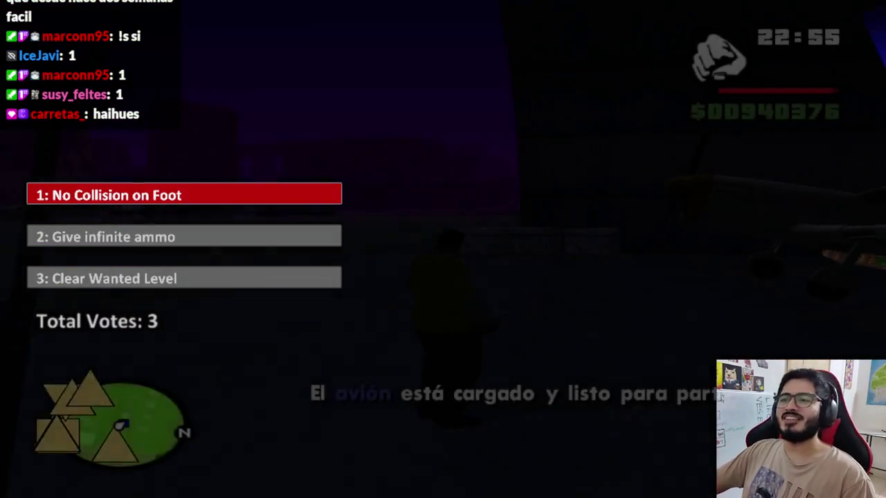
Step: Run across the hangar, board the plane, and pause mid-flight
key(w)
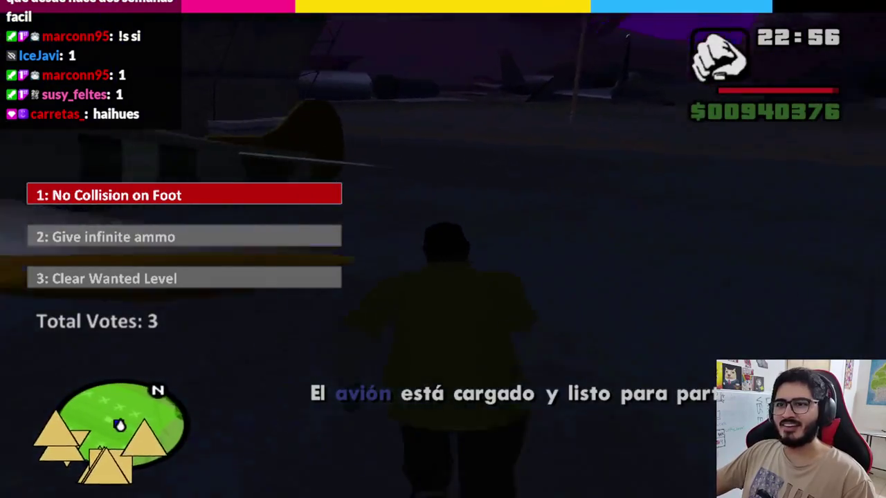
key(f)
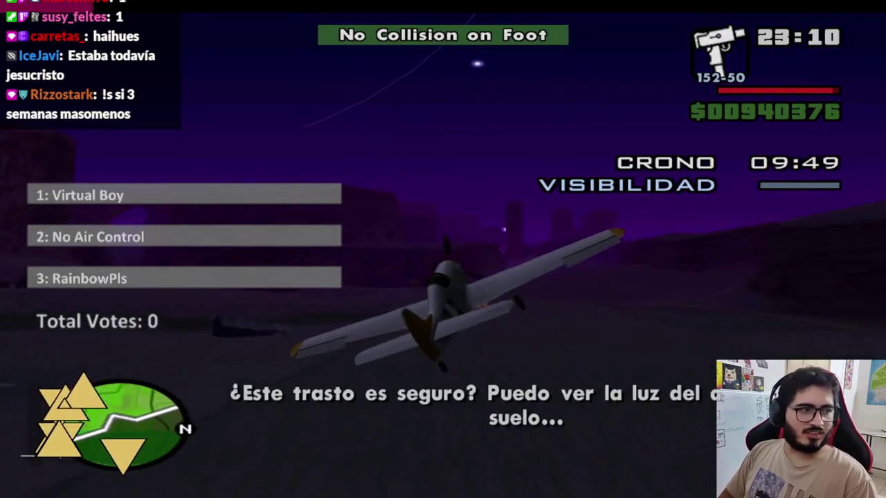
key(Escape)
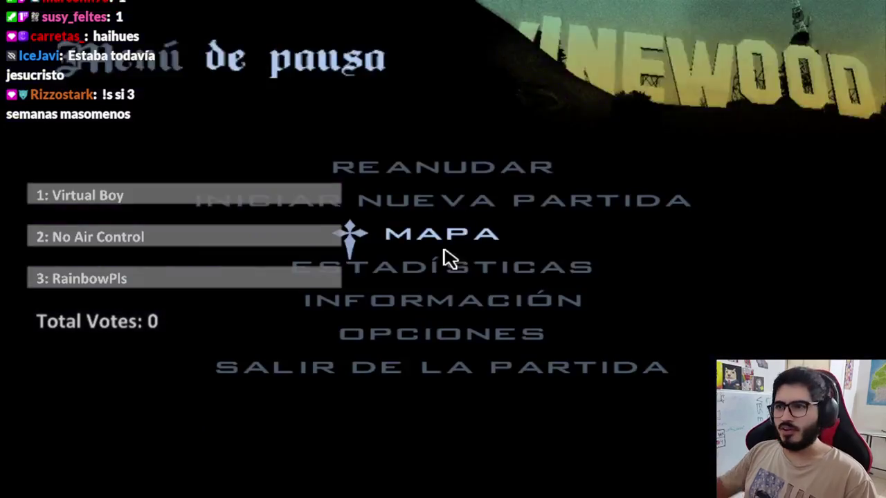
Step: Check the radio settings in Opciones > Config. Sonido, then resume the flight
click(446, 333)
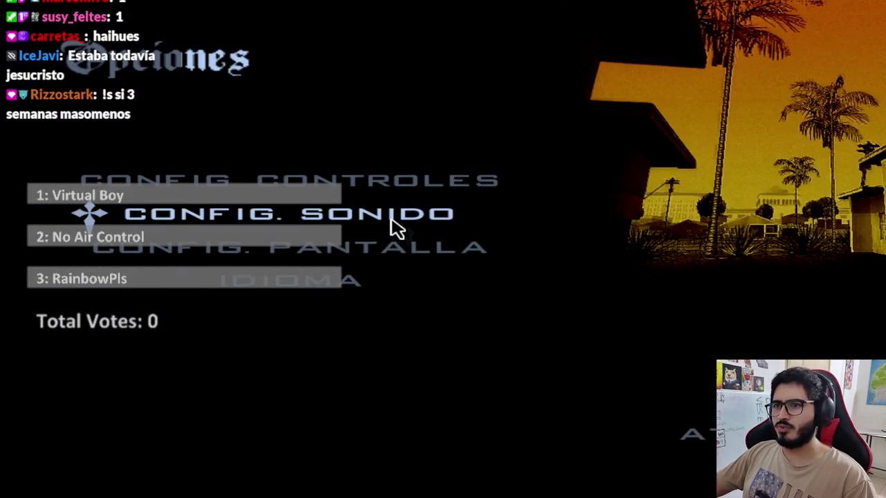
click(395, 226)
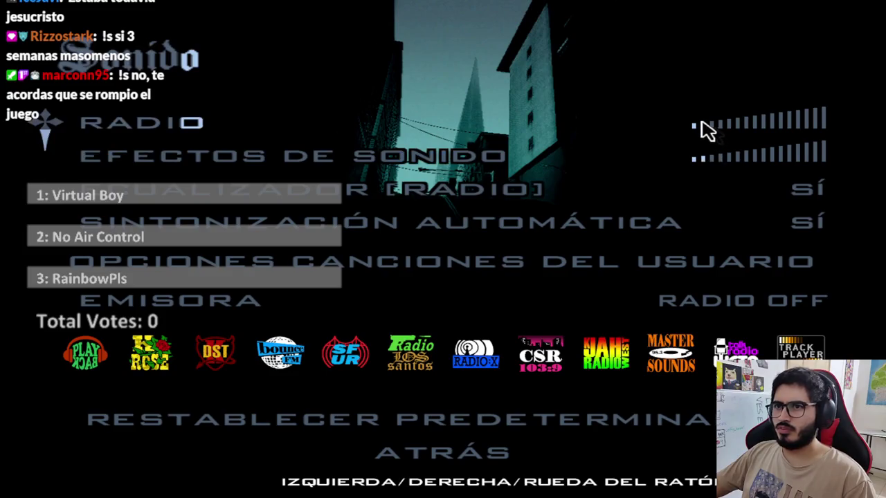
key(Escape)
key(Escape)
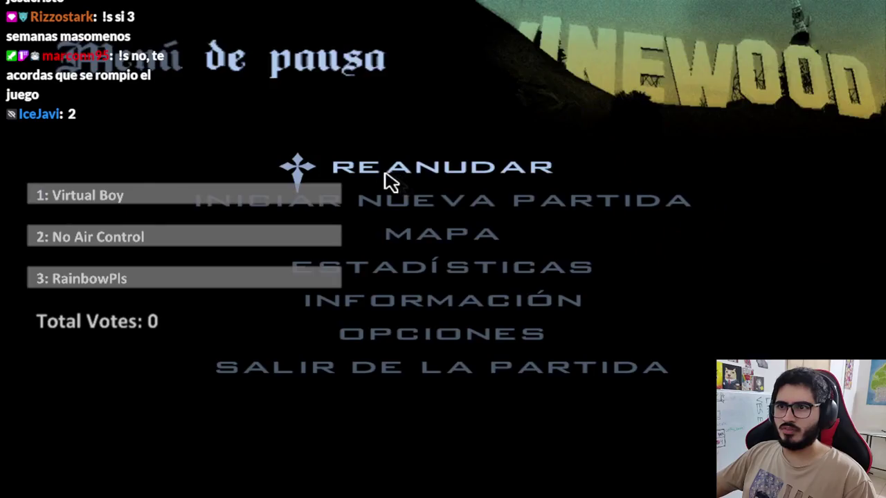
key(Escape)
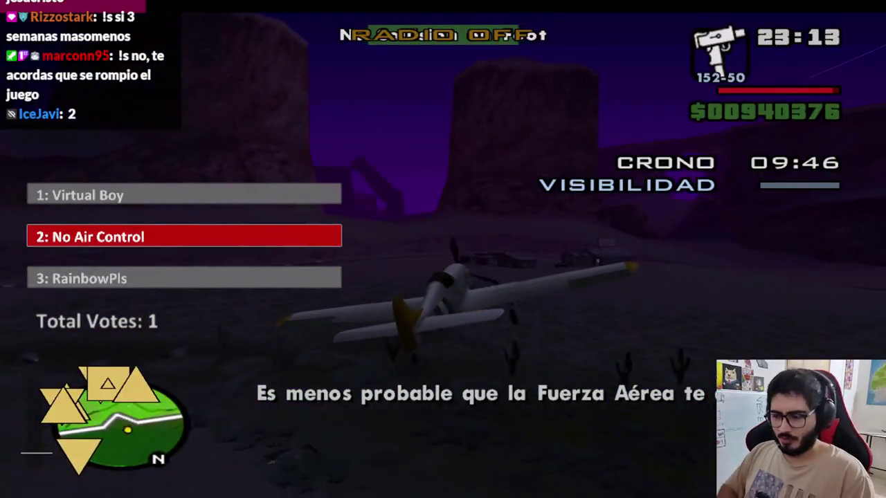
key(Up)
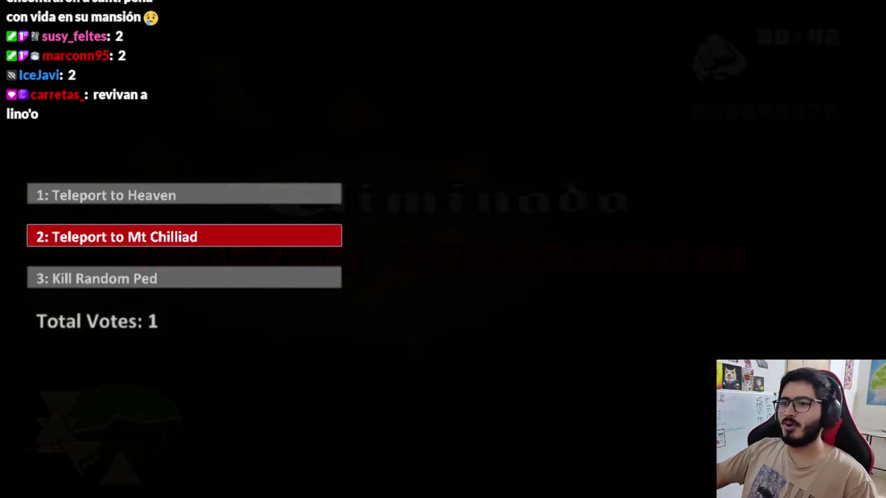
Step: After the crash, reload a saved game from Nueva partida > Cargar partida
key(Escape)
click(332, 199)
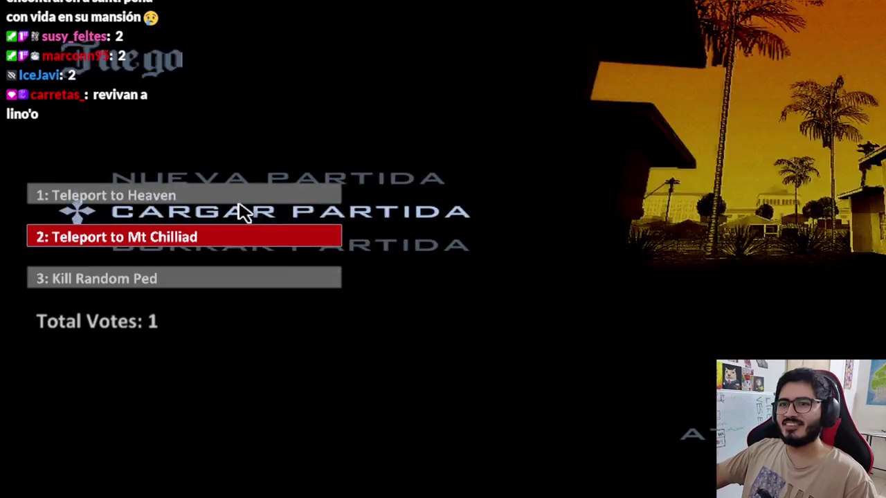
click(242, 211)
click(344, 233)
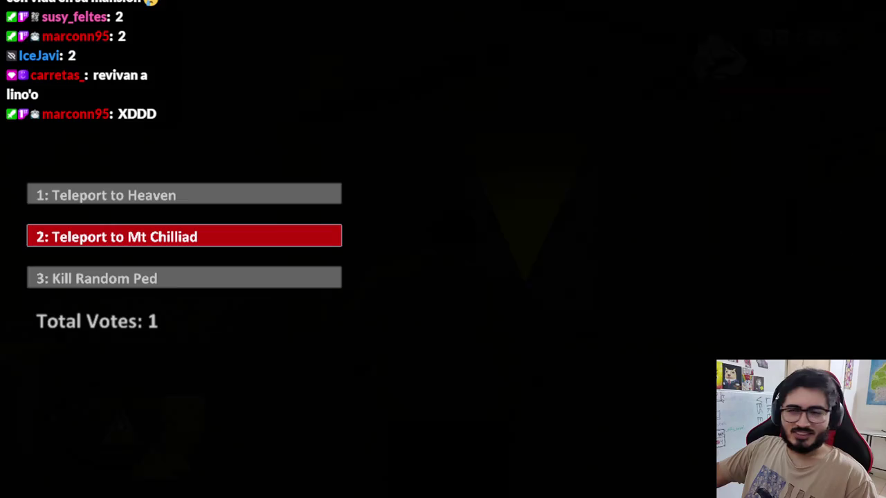
key(w)
key(w)
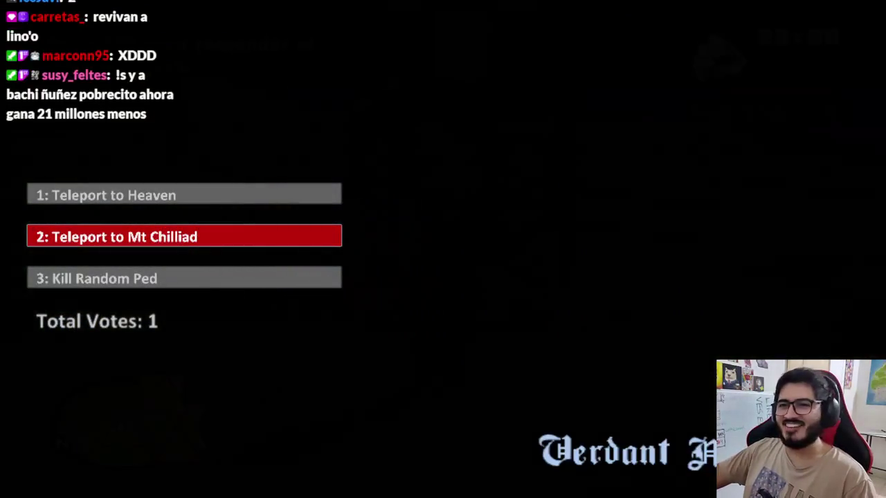
Step: Run CJ out of the house and across the Verdant Meadows yard toward the hangar
key(w)
key(w)
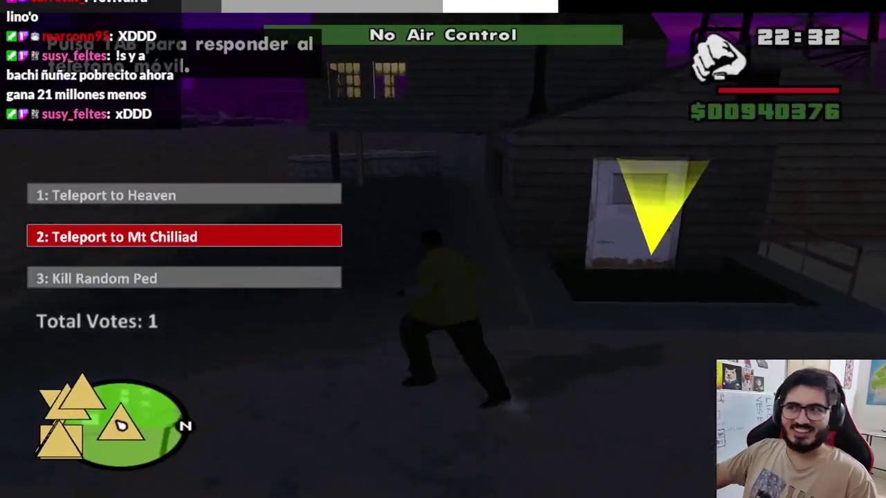
key(w)
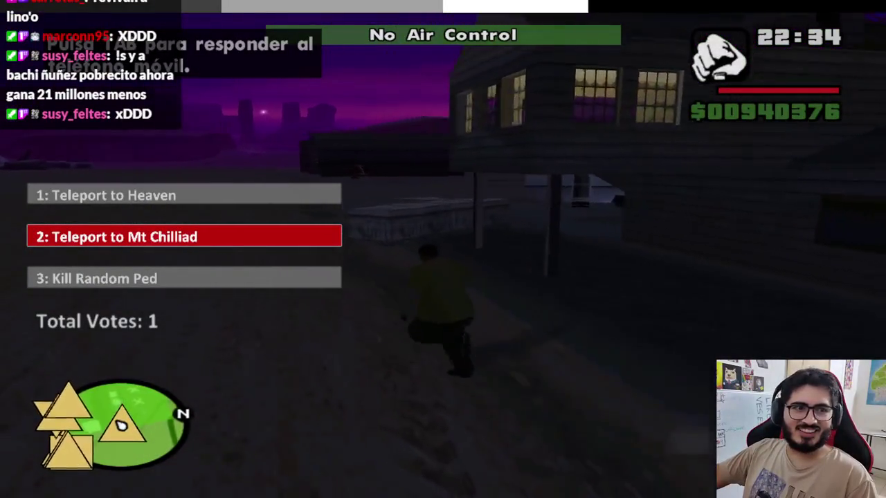
key(w)
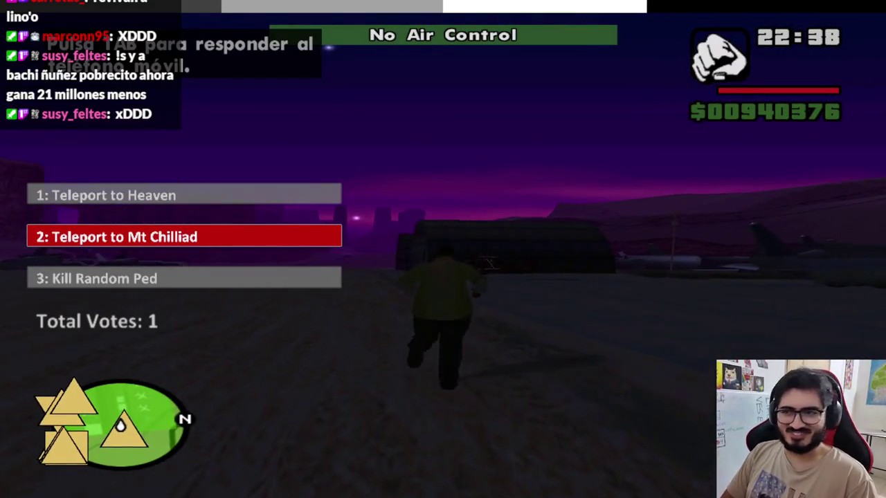
key(w)
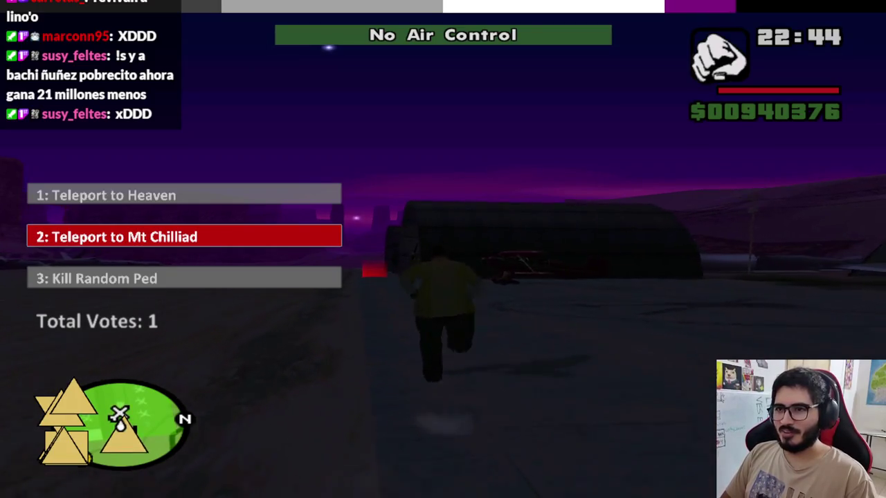
Step: Step into the mission marker, board the loaded plane and turn it downhill
key(w)
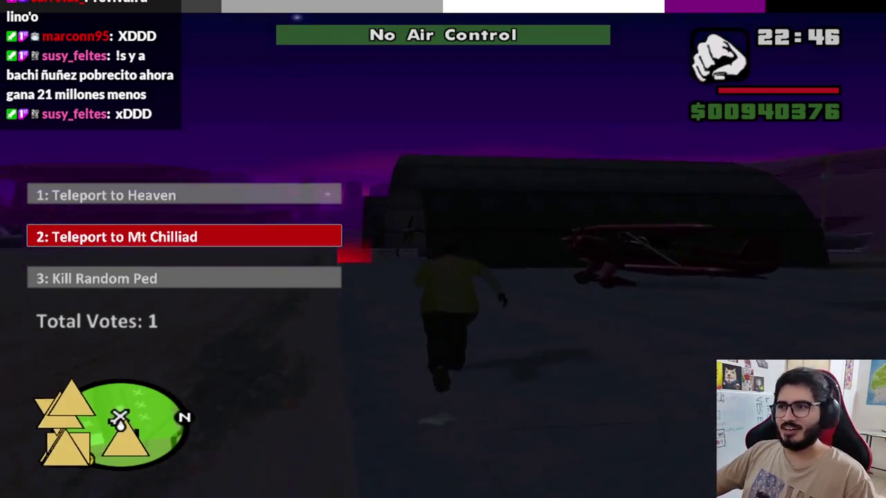
key(w)
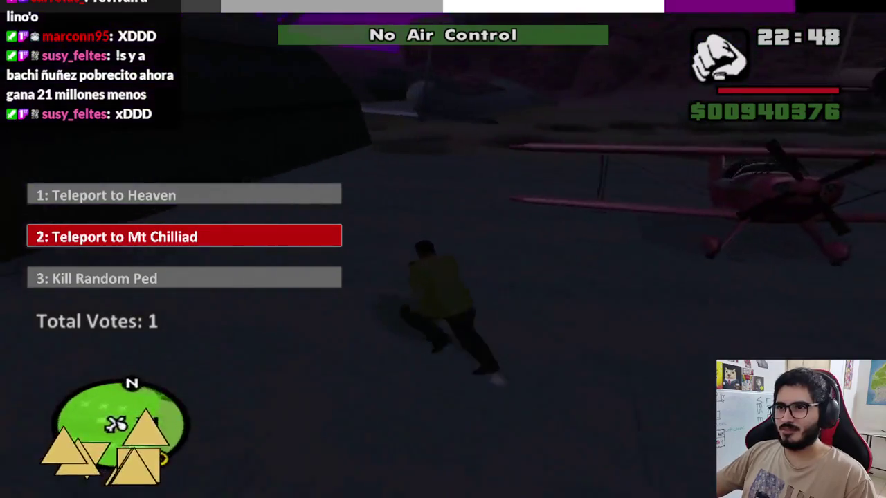
key(w)
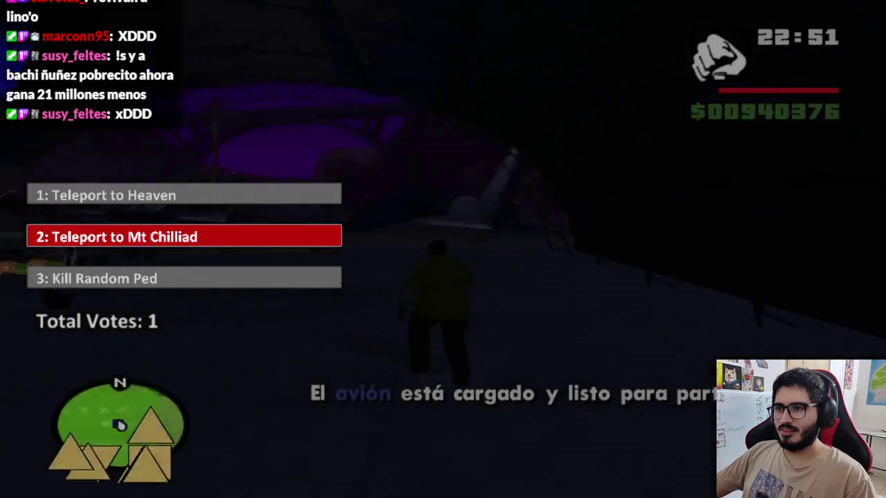
key(w)
key(w)
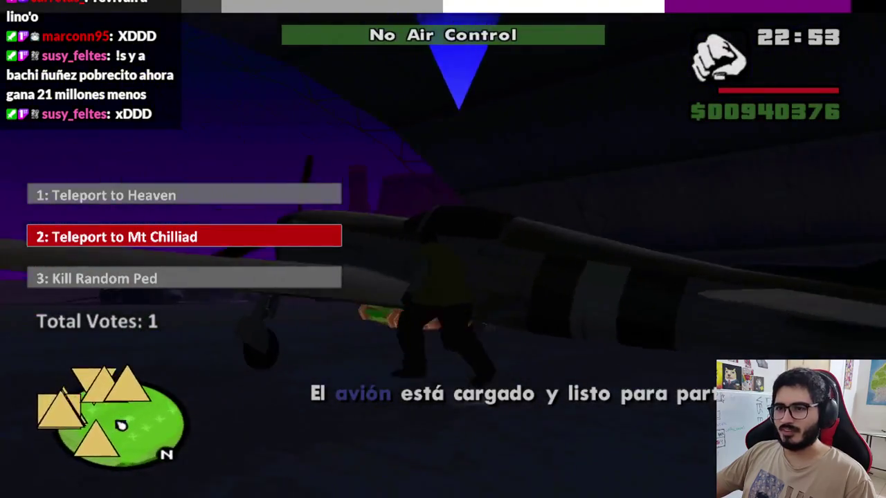
key(f)
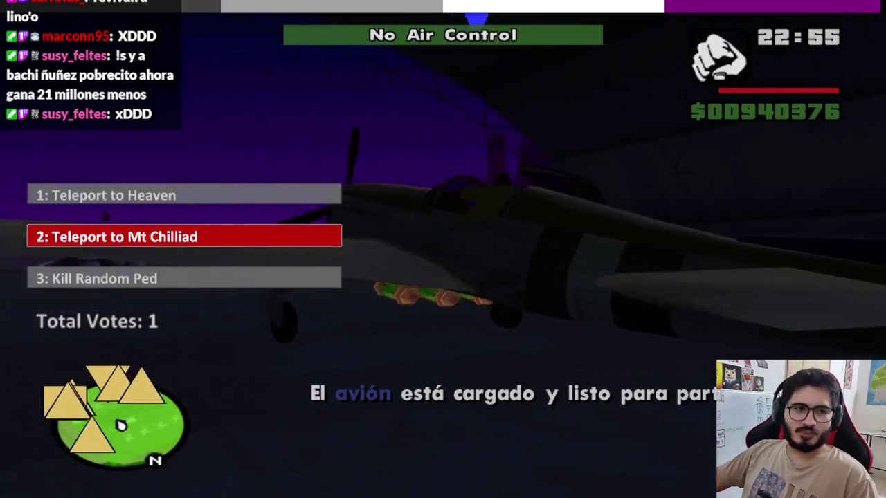
key(w)
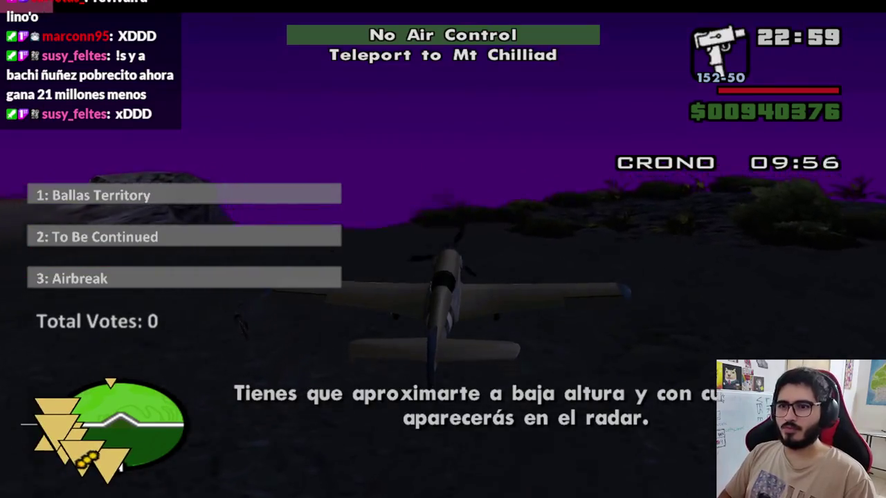
Step: Throttle up and take off from the snowy hilltop, flying low into restricted airspace
key(w)
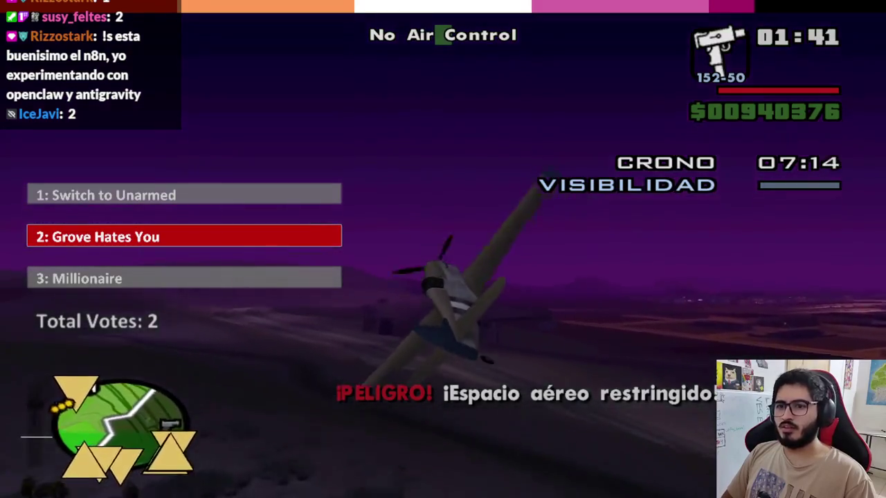
Step: Check the route on the MAPA screen, then resume and land at Verdant Meadows
key(Escape)
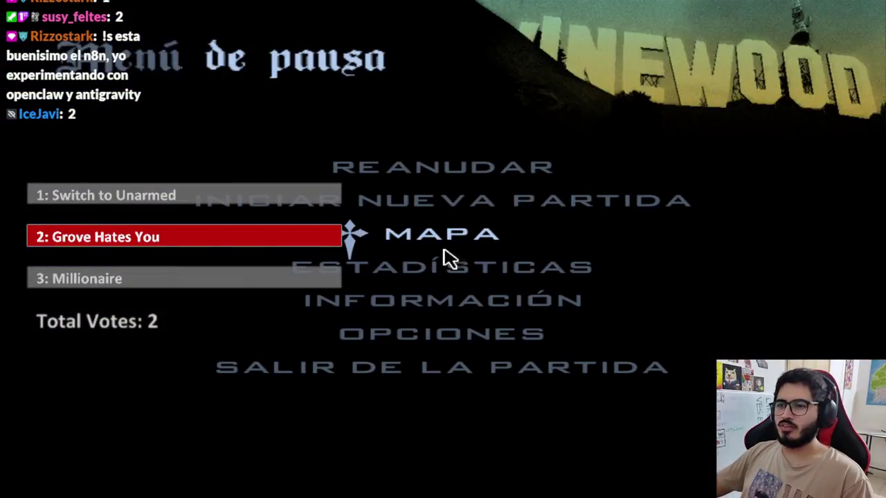
click(444, 252)
key(Escape)
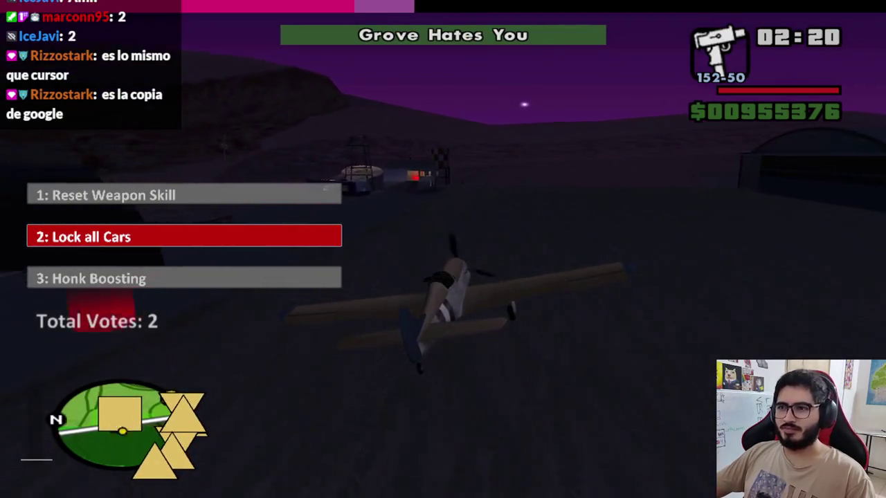
Step: Leave the landed plane and run over the ledge into the control tower
key(f)
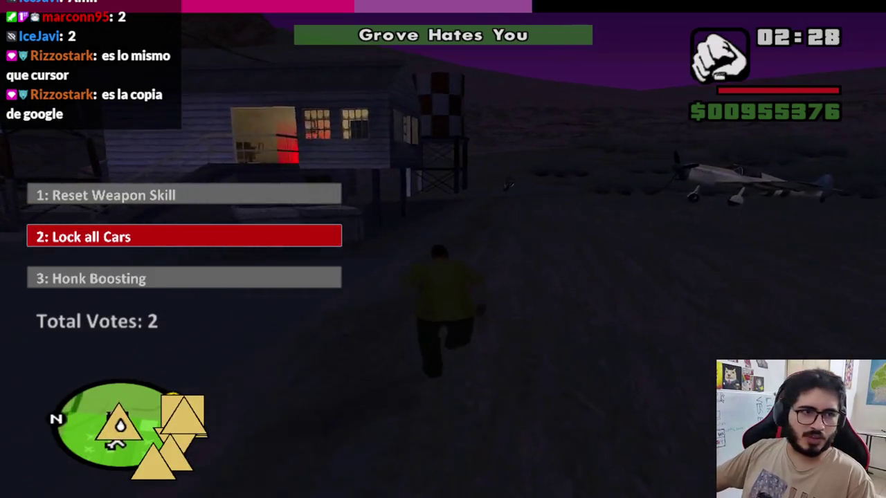
key(w)
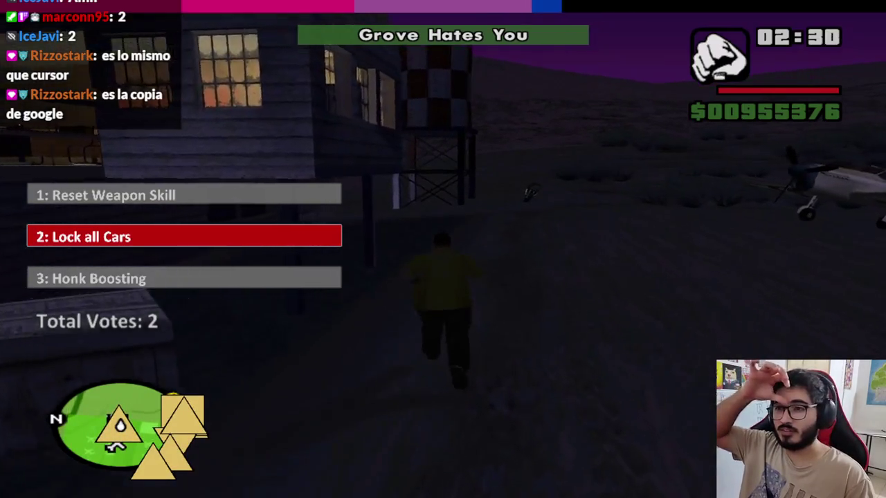
key(w)
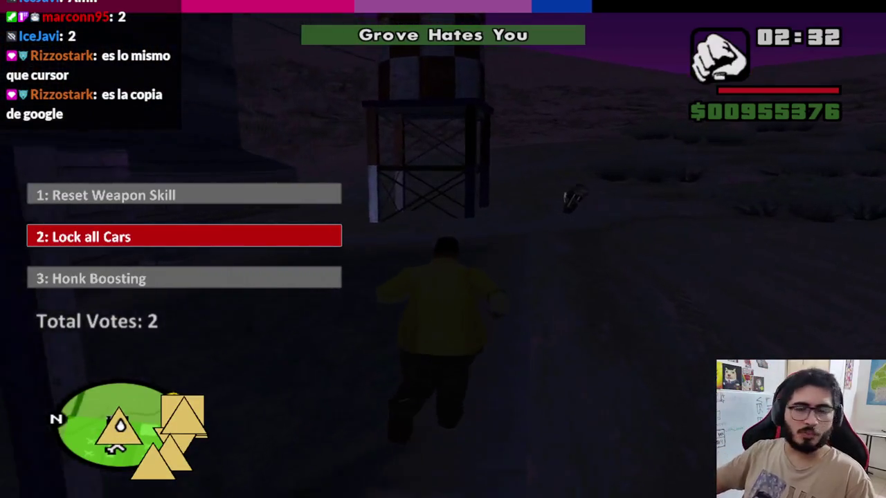
key(w)
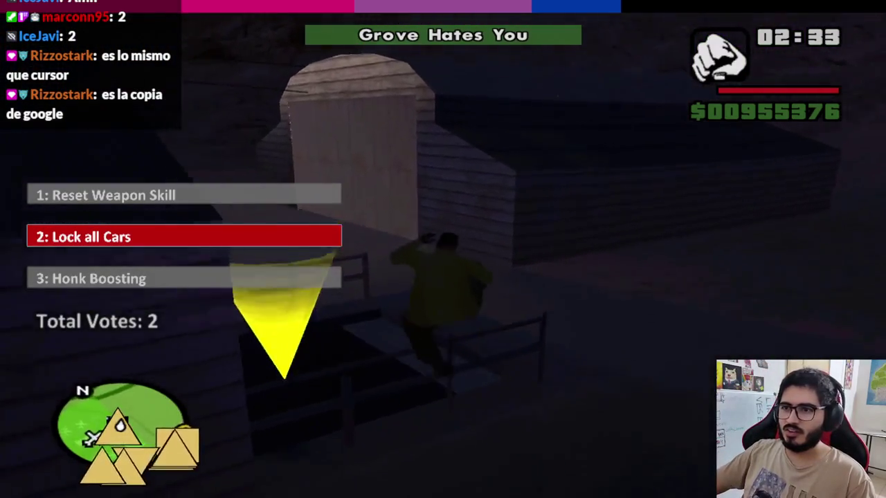
key(w)
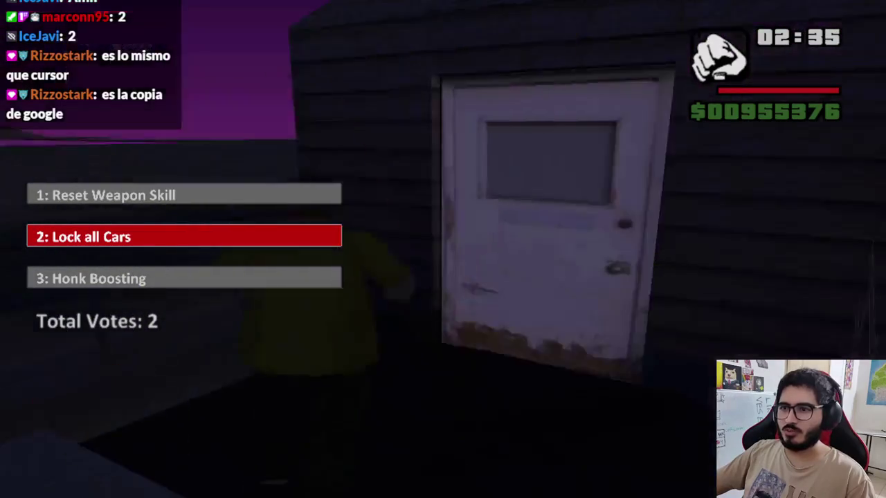
key(w)
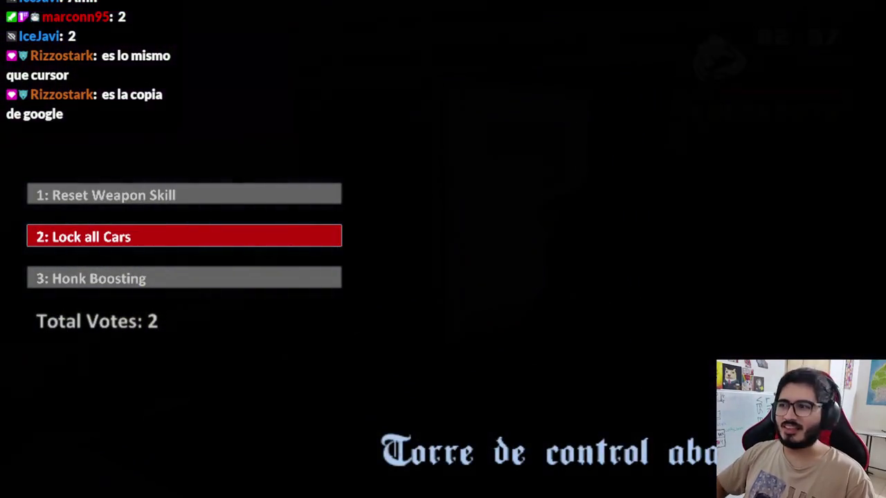
Step: Save over a slot at the save point, then walk back out into the desert
key(w)
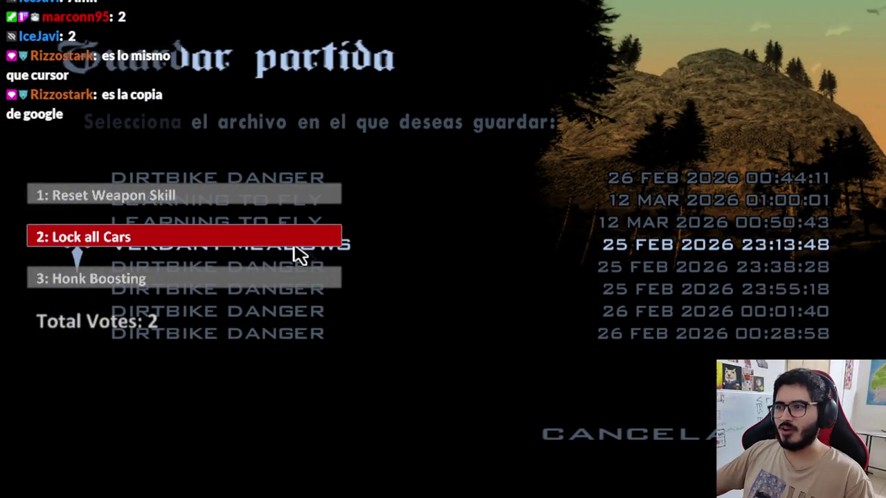
click(294, 248)
key(w)
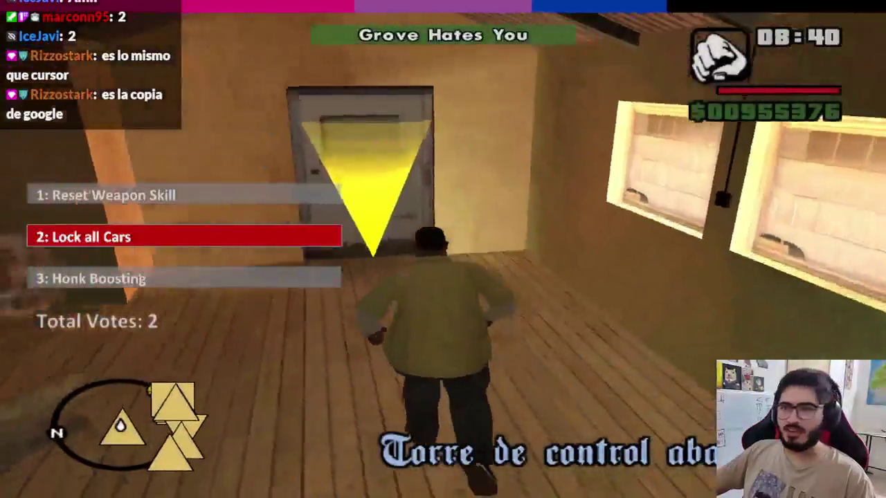
key(w)
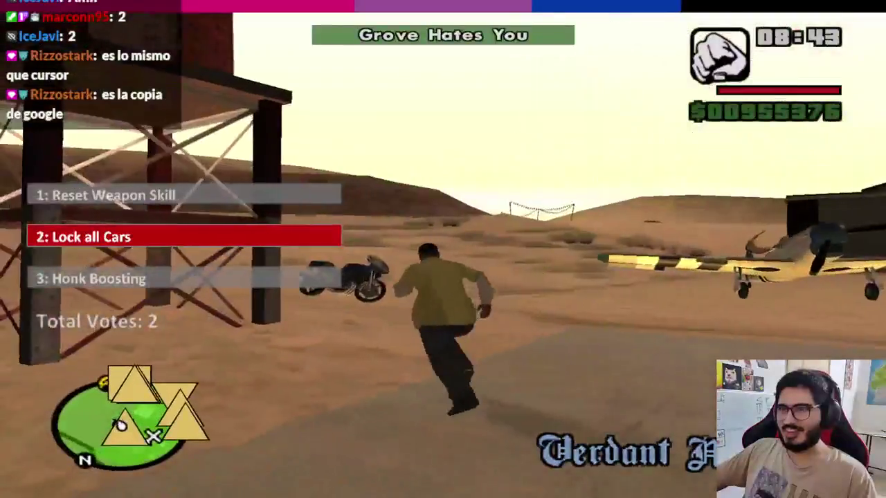
Step: Ride the motorbike into the airfield hangar, dismount by the yellow plane and enter the red Stowaway marker
key(f)
key(w)
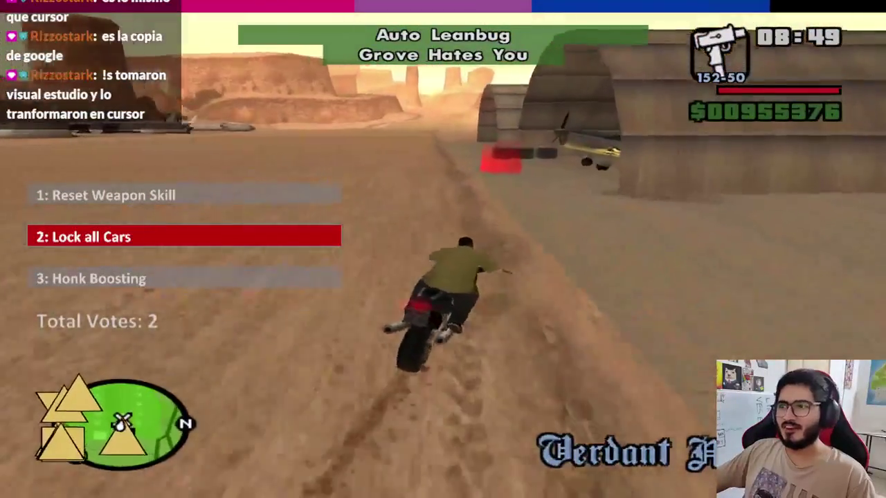
key(a)
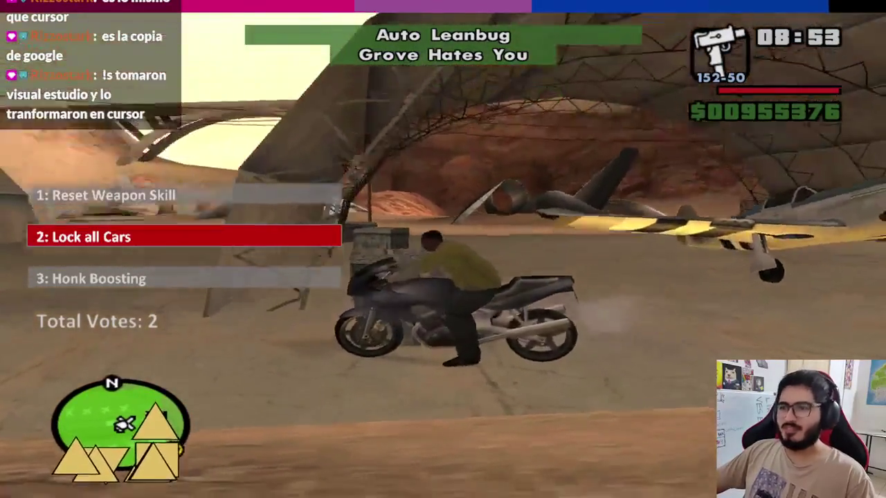
key(f)
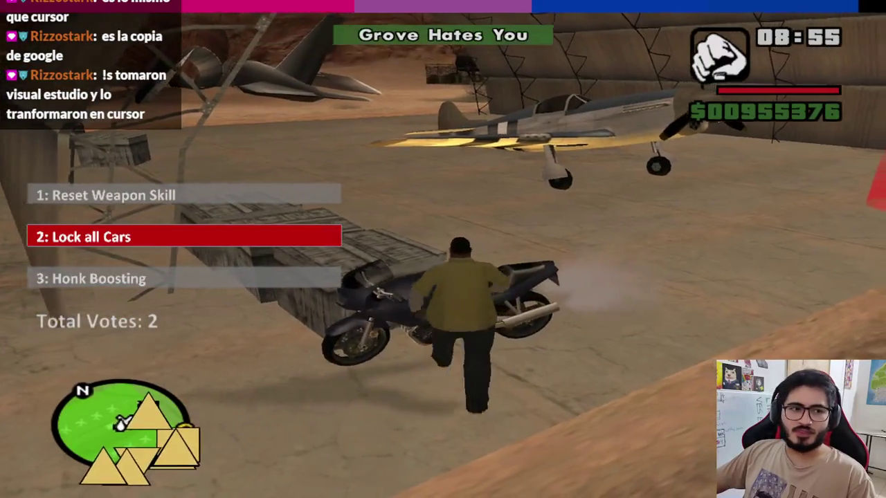
key(w)
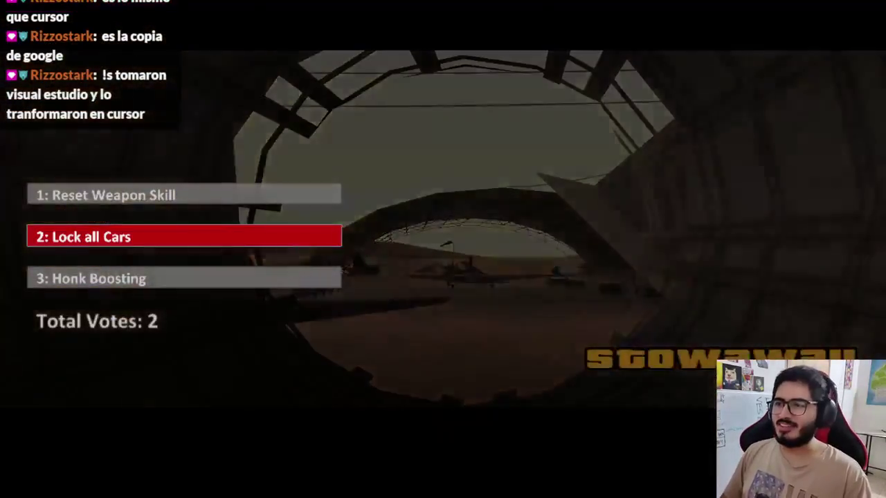